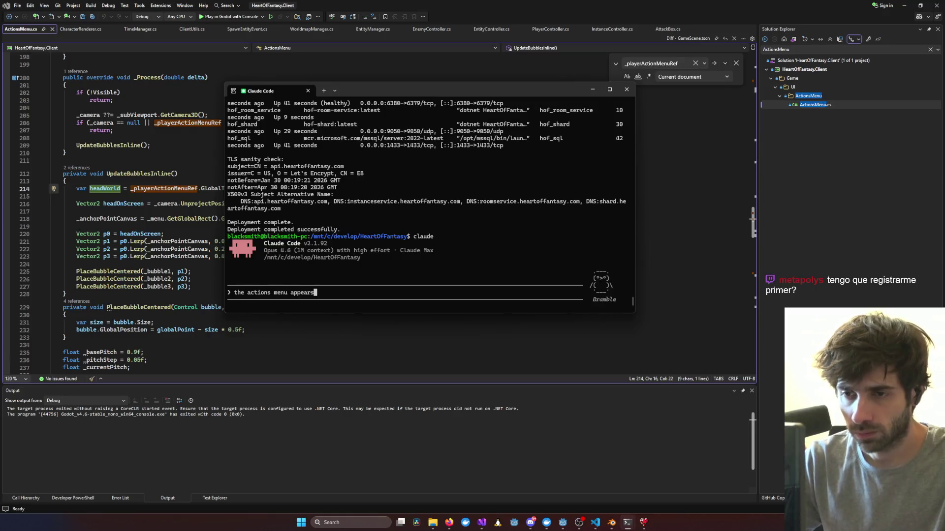
# Ask Claude Code, without changing anything, why _playerActionMenuRef in ActionsMenu isn't centered on the character.
pyautogui.write('looks like the ')
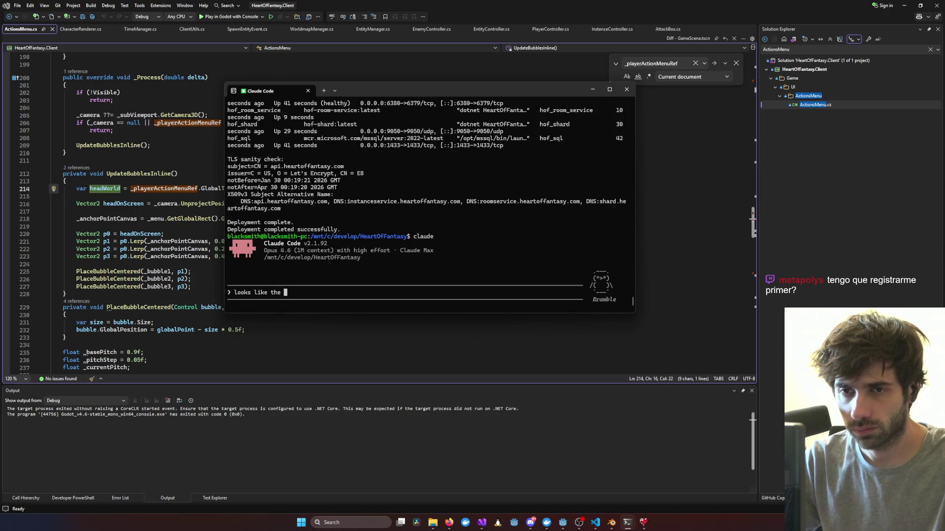
pyautogui.write('_')
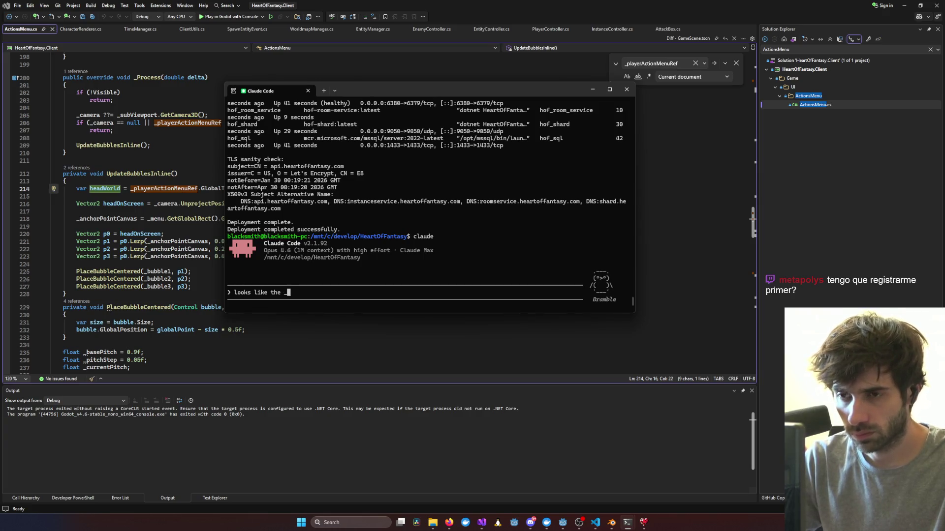
pyautogui.write('palyer')
pyautogui.press('BackSpace')
pyautogui.press('BackSpace')
pyautogui.press('BackSpace')
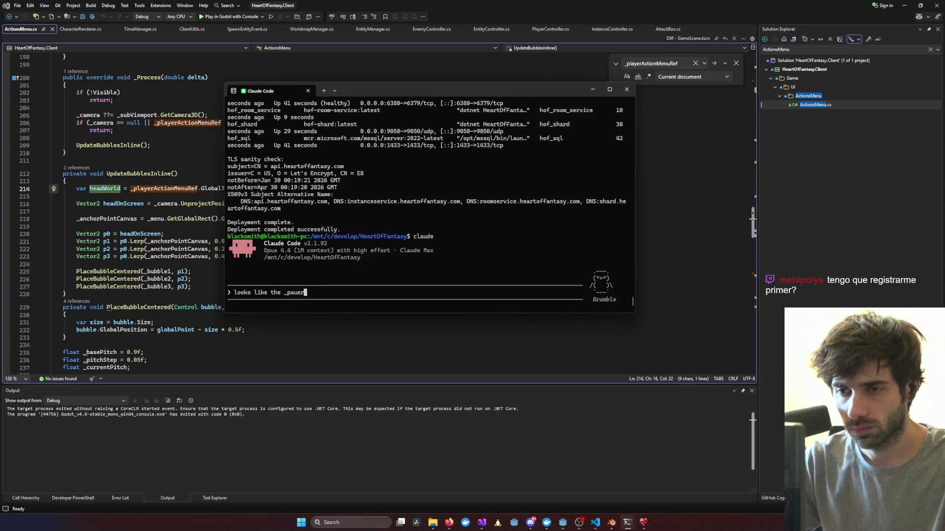
pyautogui.press('BackSpace')
pyautogui.write('layerActionMen')
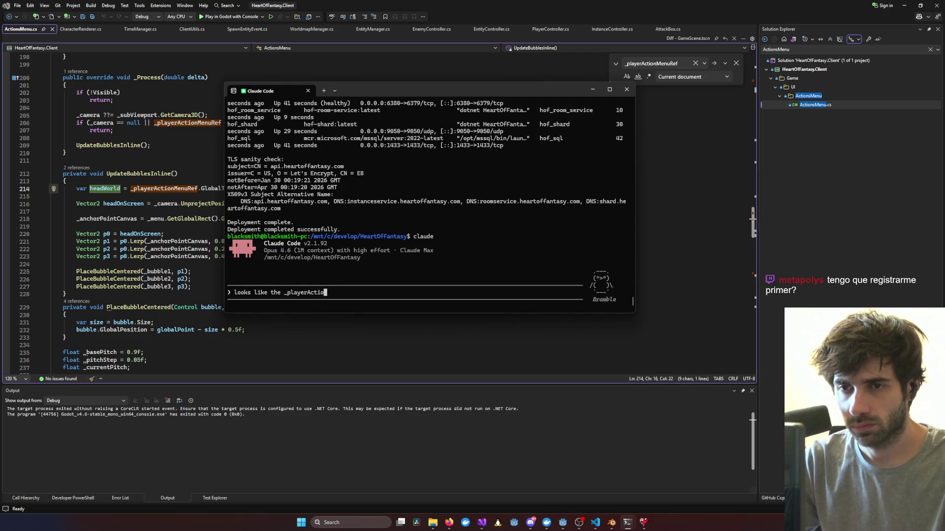
pyautogui.write('uRef')
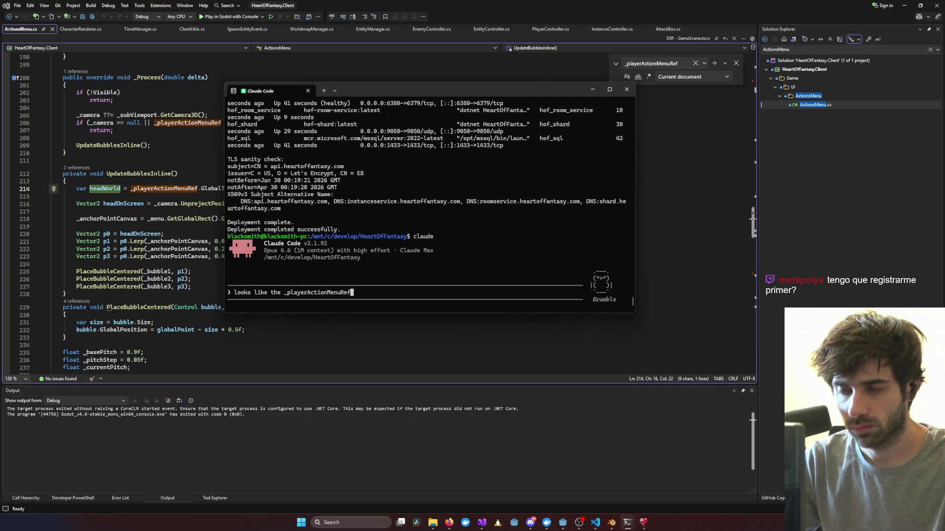
pyautogui.write(' in the ActionsMenu @HeartOfFantasy.Clien')
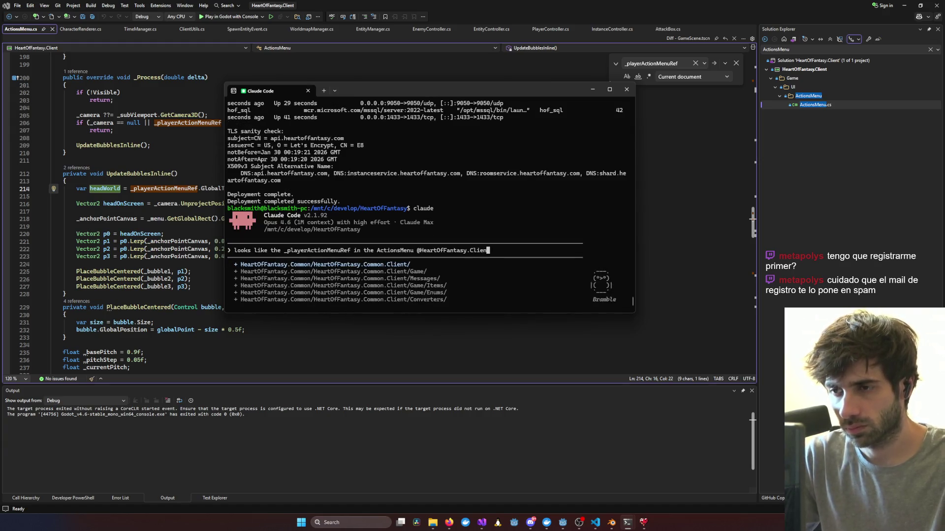
pyautogui.write('t is')
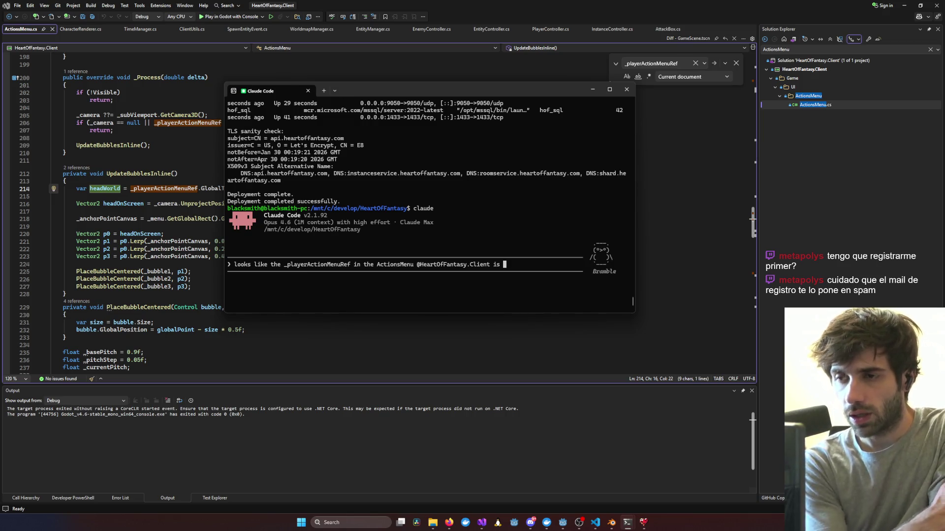
pyautogui.write('not being center')
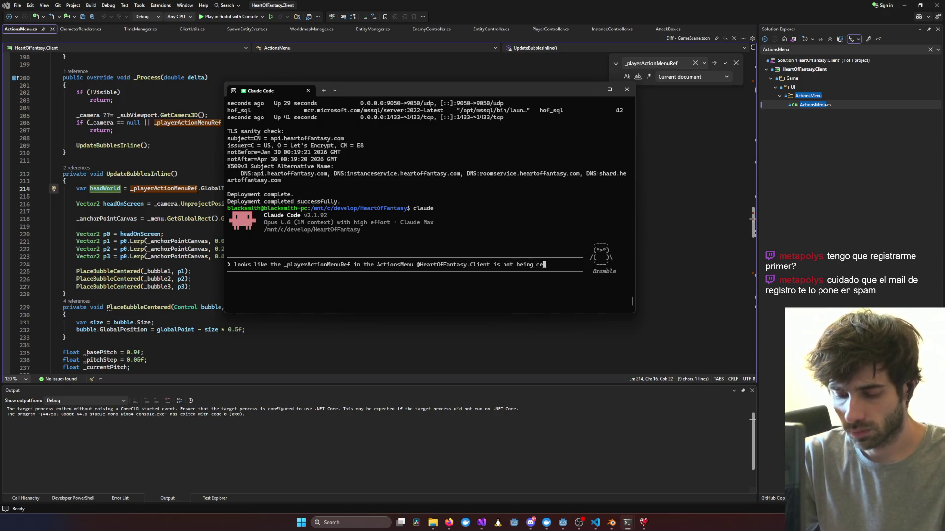
pyautogui.write('ed to the charac')
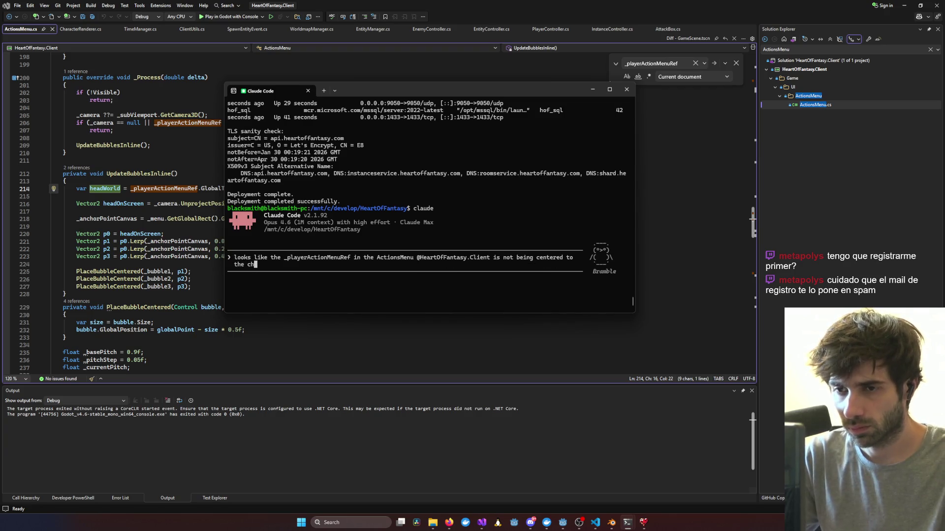
pyautogui.write('ter')
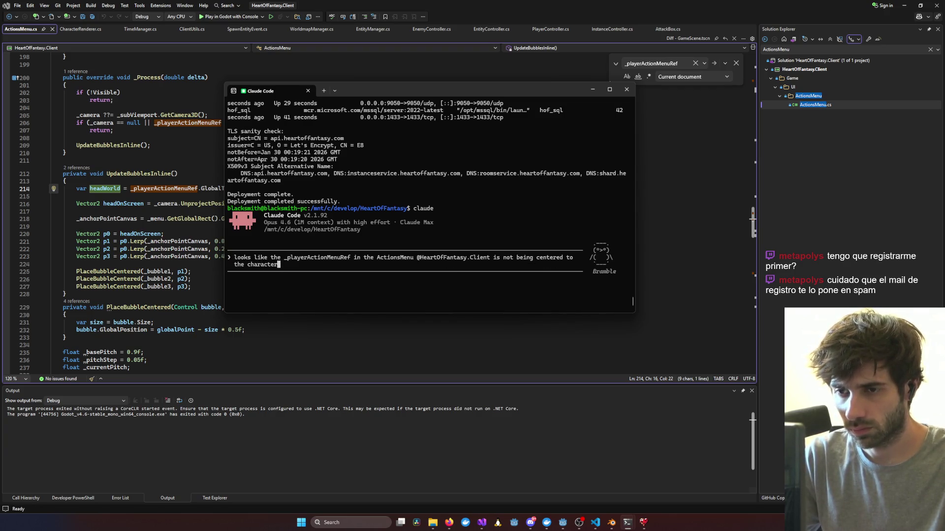
pyautogui.write(', could y')
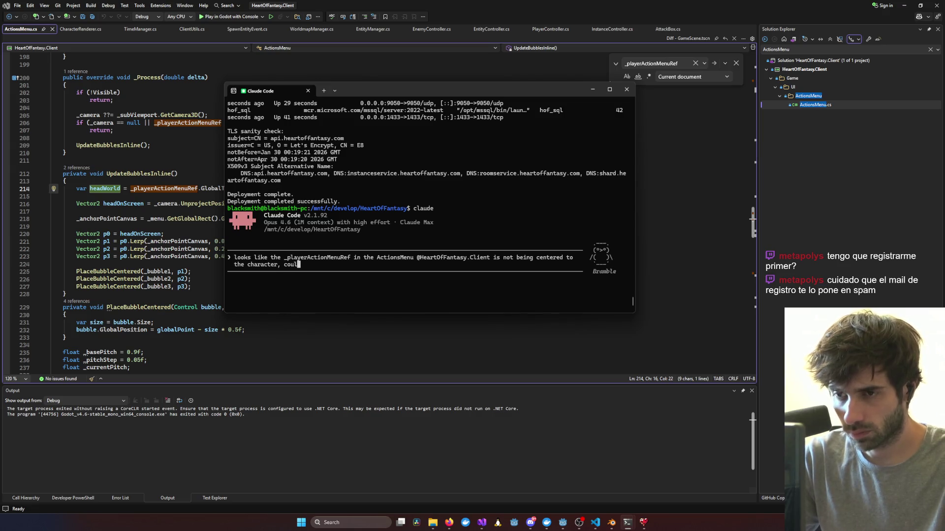
pyautogui.write('ou inves')
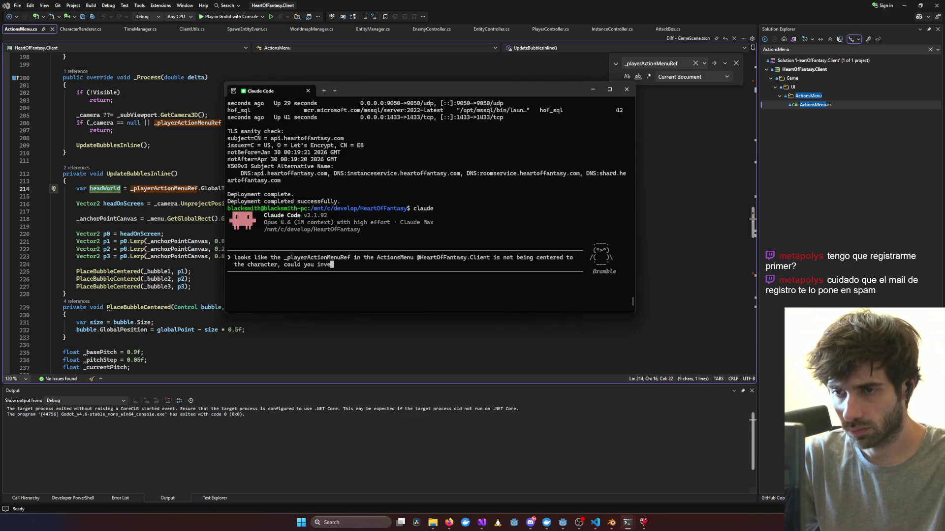
pyautogui.write('tigate')
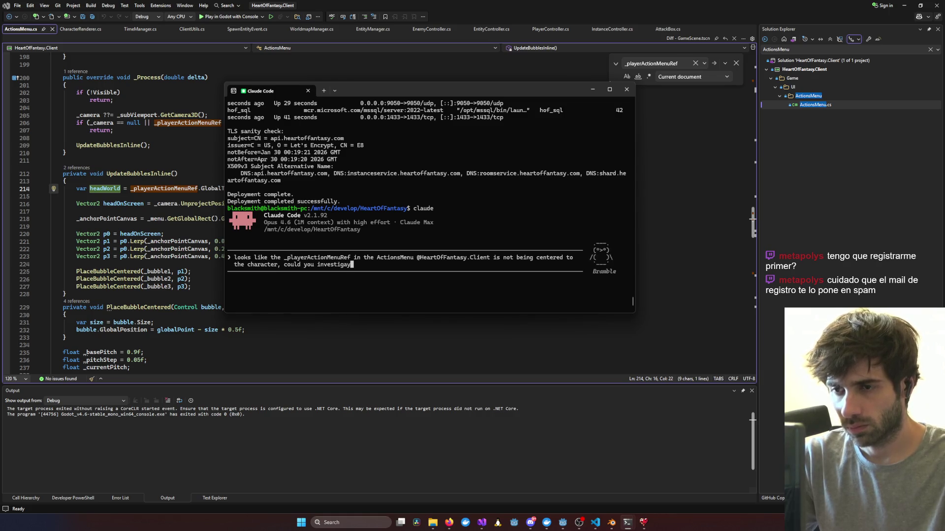
pyautogui.write(' and tell me why')
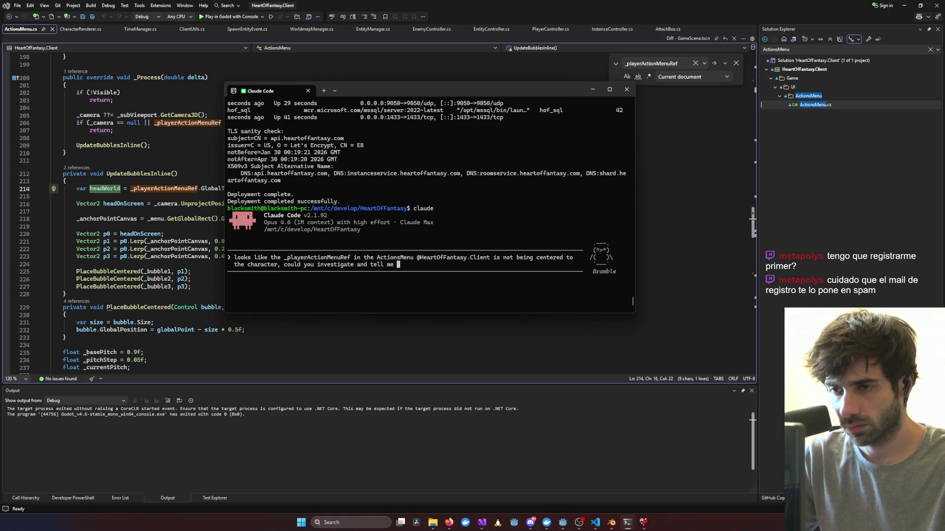
pyautogui.write('? dont change anything')
pyautogui.press('BackSpace')
pyautogui.press('BackSpace')
pyautogui.press('BackSpace')
pyautogui.write('imng')
pyautogui.press('BackSpace')
pyautogui.press('BackSpace')
pyautogui.press('BackSpace')
pyautogui.write('ng')
pyautogui.press('Return')
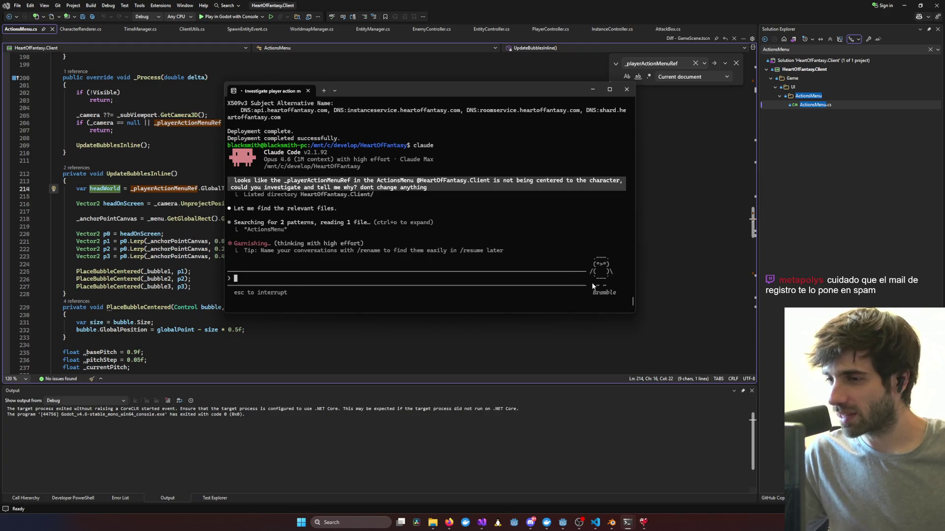
# Move the terminal window aside and read Claude's diagnosis that ActionMenuRef has no transform.
pyautogui.hotkey('alt', 'Tab')
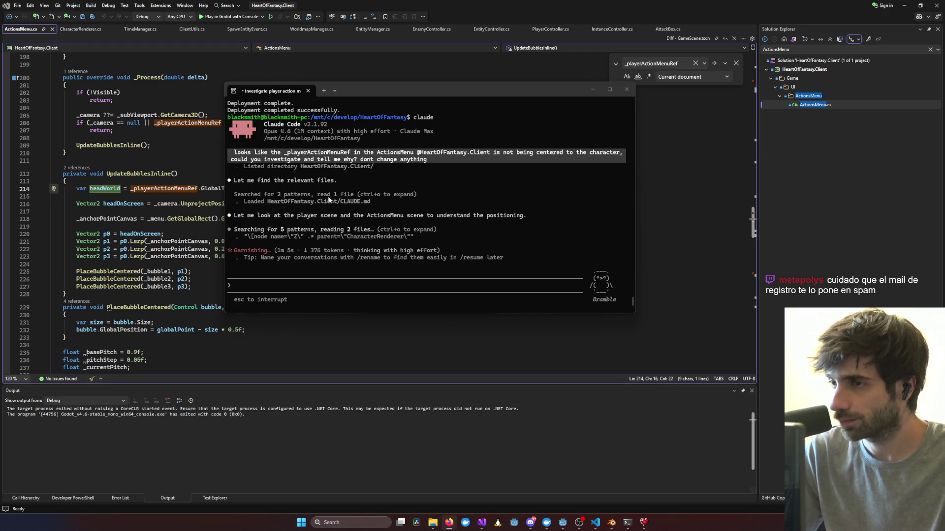
pyautogui.moveTo(539, 91); pyautogui.dragTo(503, 117)
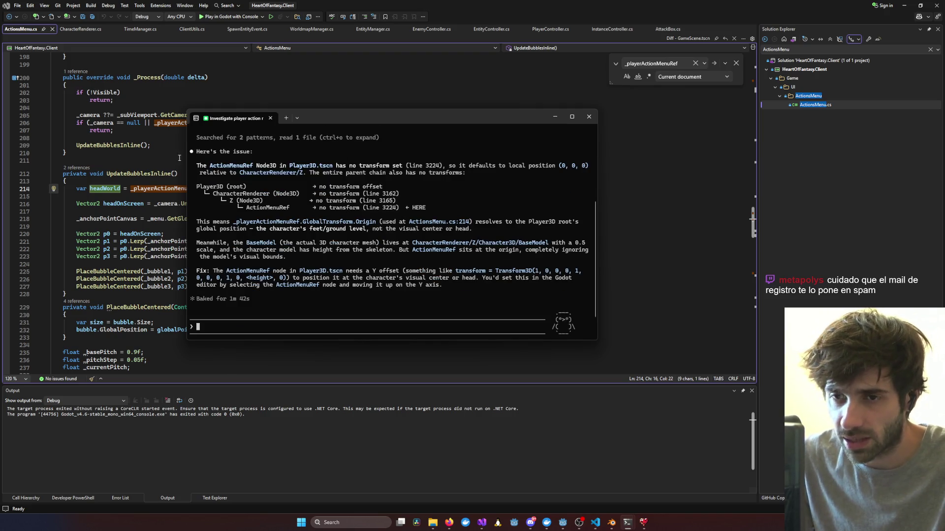
# Check GlobalTransform on line 214 of ActionsMenu against the diagnosis, then bring the game window forward.
pyautogui.hotkey('alt', 'Tab')
pyautogui.doubleClick(227, 189)
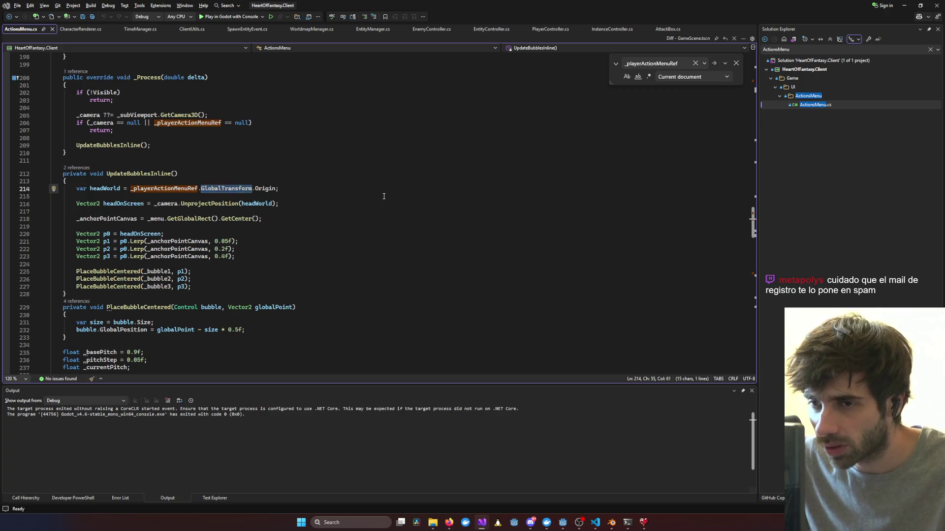
pyautogui.hotkey('alt', 'Tab')
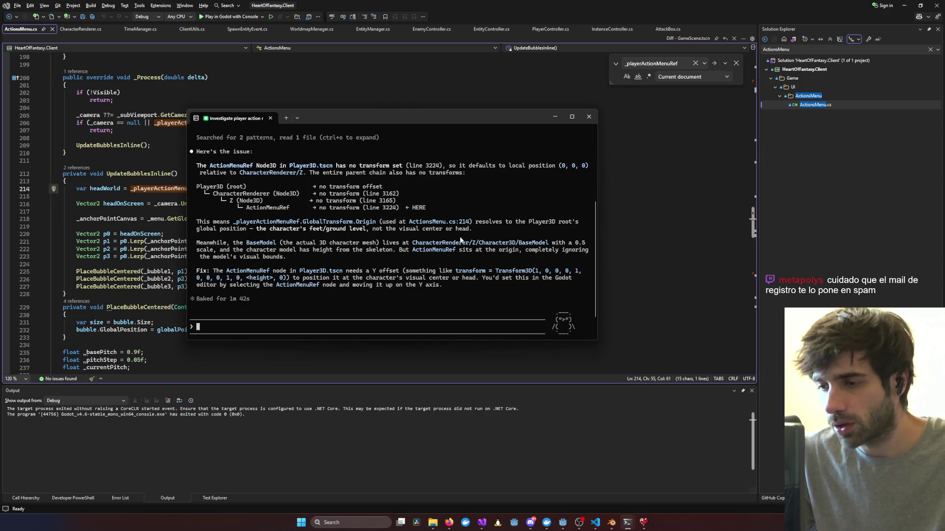
pyautogui.click(643, 523)
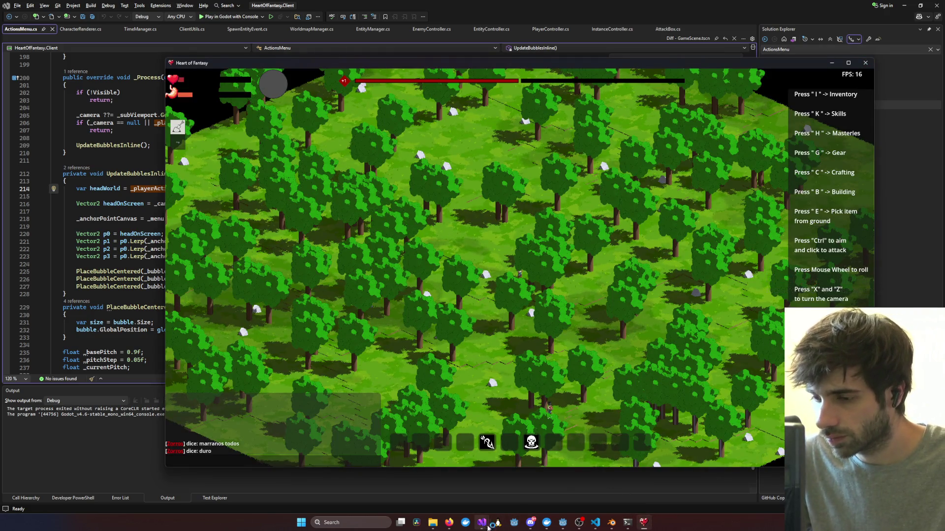
# Stop the game, raise ActionMenuRef to the character's head at Y 1.02, and save Player3D.
pyautogui.click(563, 523)
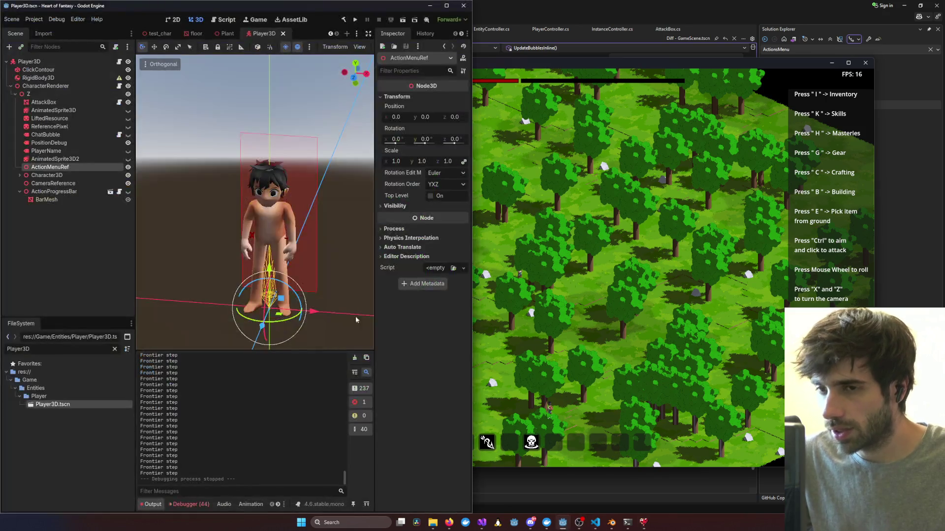
pyautogui.moveTo(267, 250); pyautogui.dragTo(258, 135)
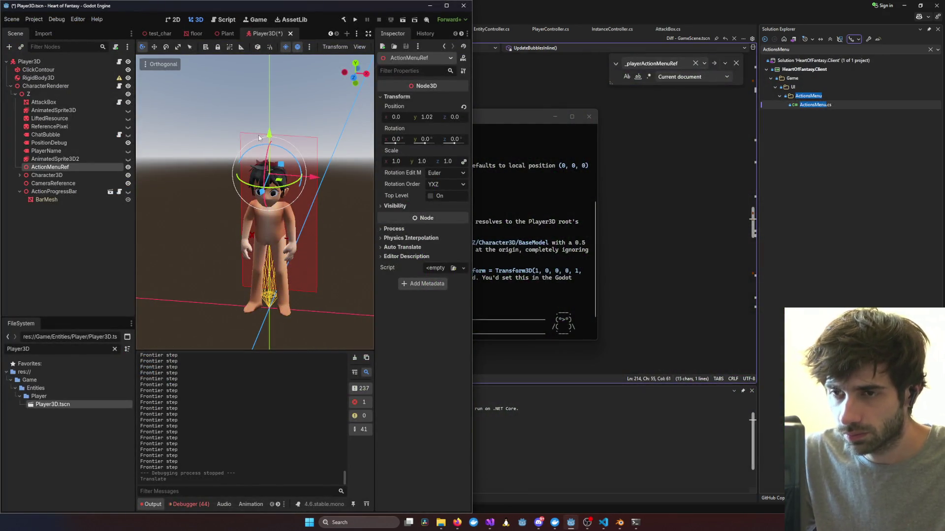
pyautogui.hotkey('ctrl', 's')
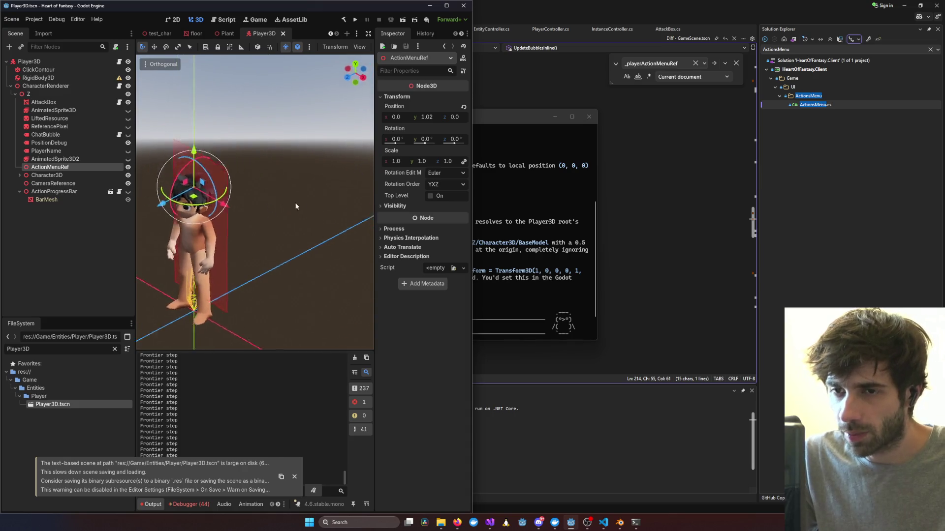
# Switch to the front orthographic view and relaunch the game past login to its main menu.
pyautogui.click(353, 76)
pyautogui.click(354, 20)
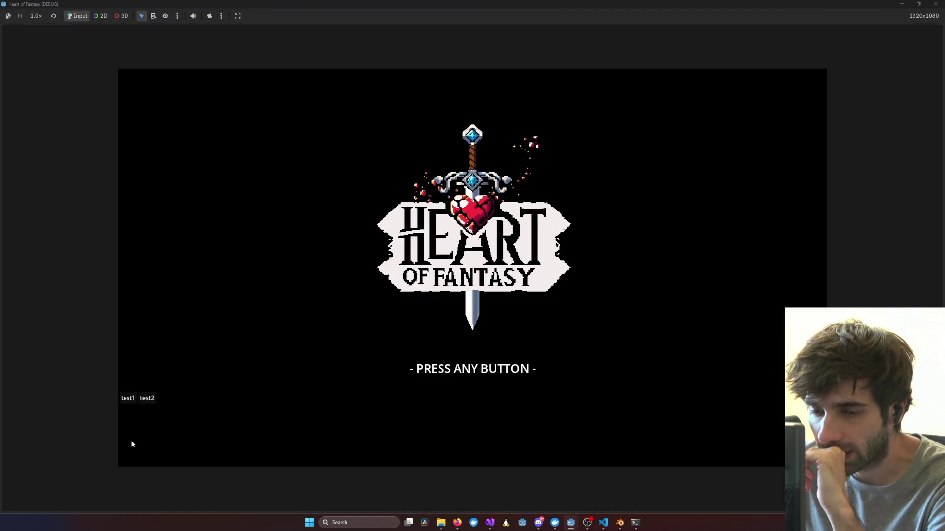
pyautogui.click(133, 401)
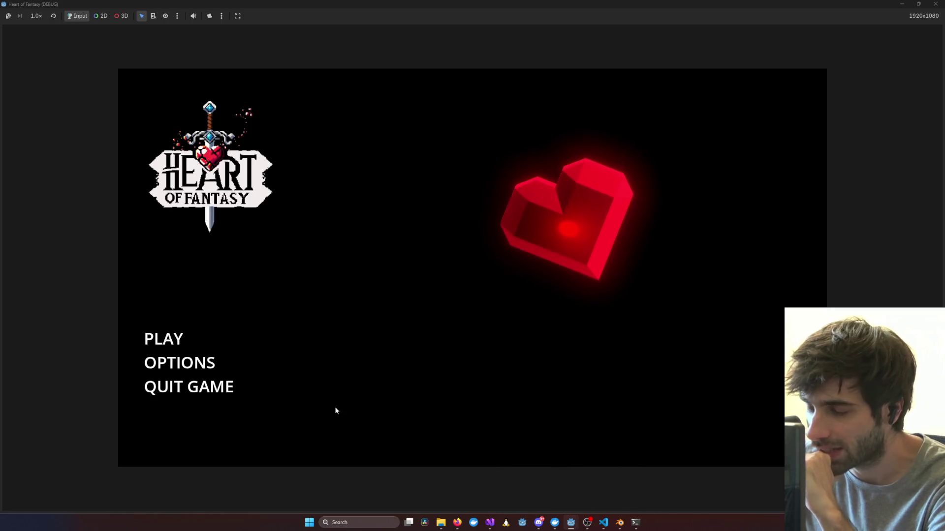
# Enter the forest world with test1, test the tree's Take branch/Chop bubbles, then return to Godot.
pyautogui.click(164, 340)
pyautogui.click(489, 430)
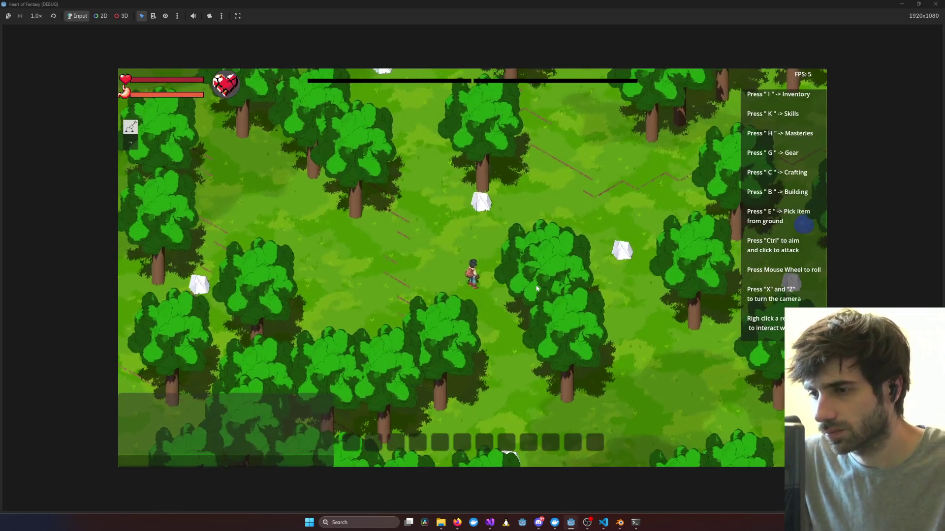
pyautogui.rightClick(557, 336)
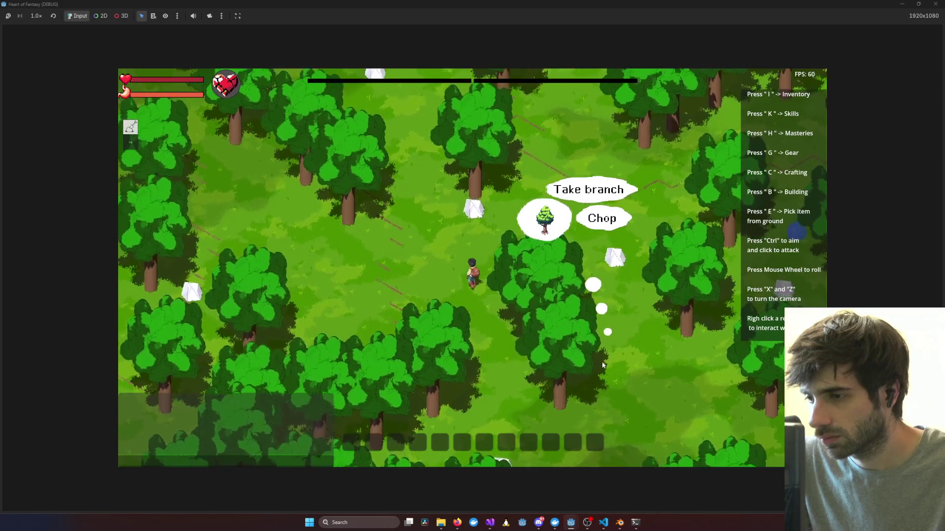
pyautogui.click(527, 288)
pyautogui.rightClick(527, 287)
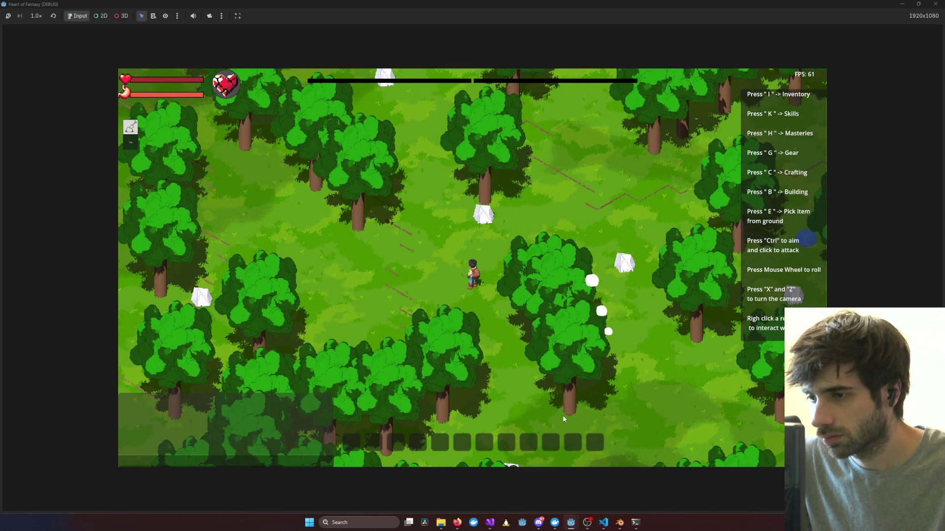
pyautogui.rightClick(563, 415)
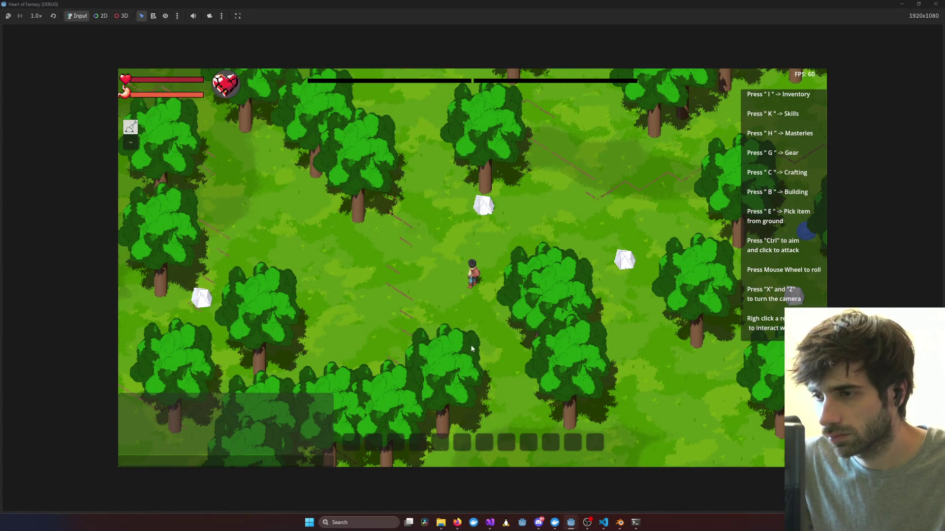
pyautogui.hotkey('alt', 'Tab')
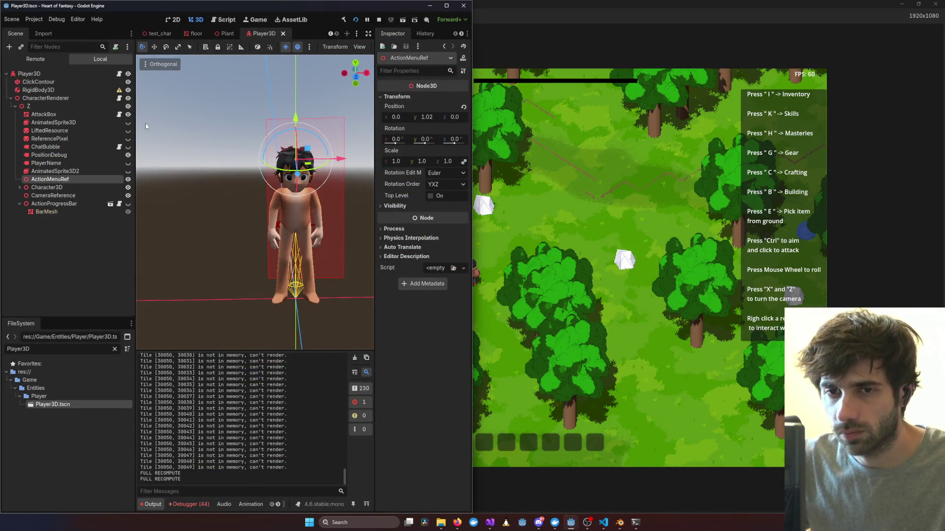
# Shift ActionMenuRef left on X, save, and check the tree's action bubbles in game.
pyautogui.moveTo(339, 164); pyautogui.dragTo(233, 163)
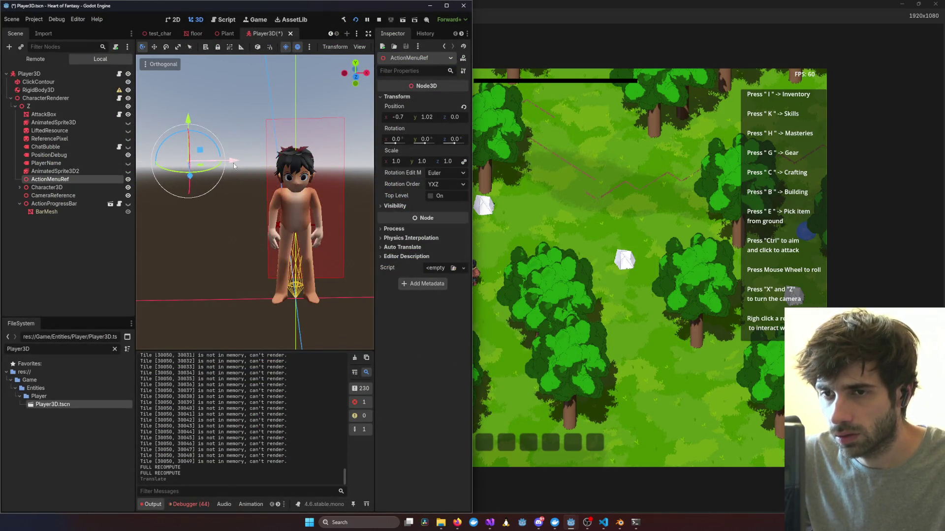
pyautogui.hotkey('ctrl', 's')
pyautogui.click(550, 146)
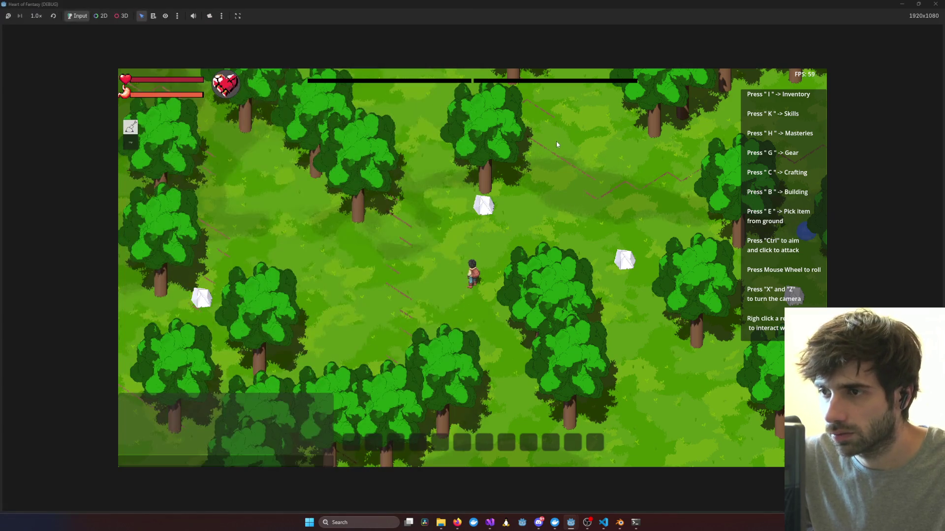
pyautogui.rightClick(566, 328)
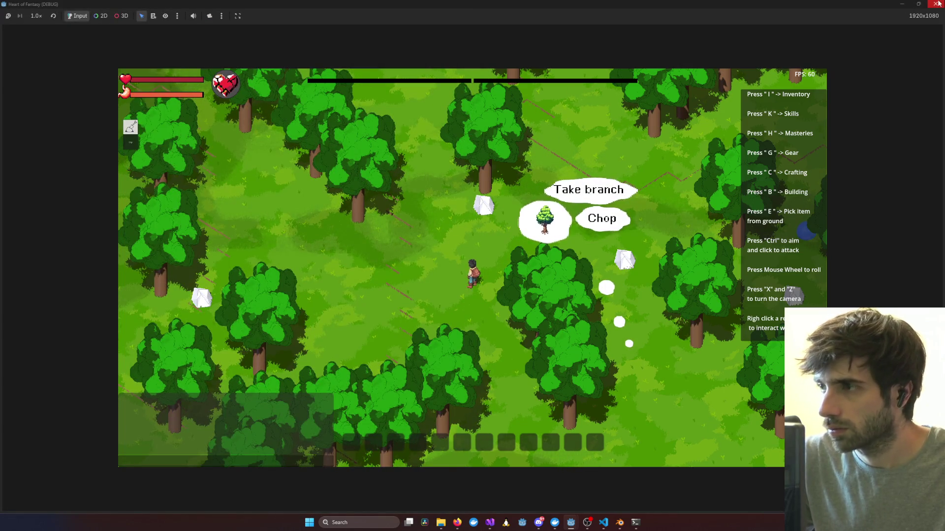
pyautogui.moveTo(526, 4)
pyautogui.mouseDown()
pyautogui.moveTo(501, 62)
pyautogui.moveTo(672, 85)
pyautogui.mouseUp()
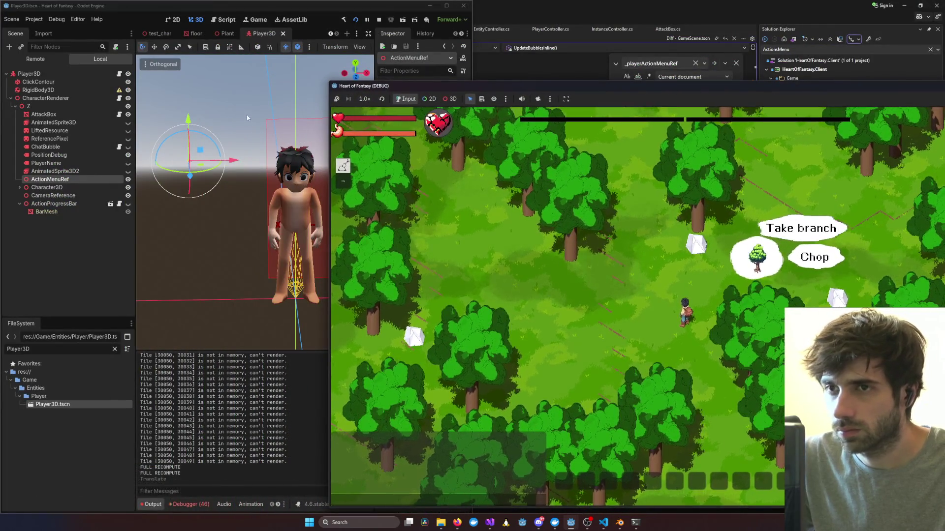
# In front view, move ActionMenuRef right step by step until it sits at X 4.50, Y 0.85.
pyautogui.click(247, 117)
pyautogui.click(257, 90)
pyautogui.hotkey('ctrl', 's')
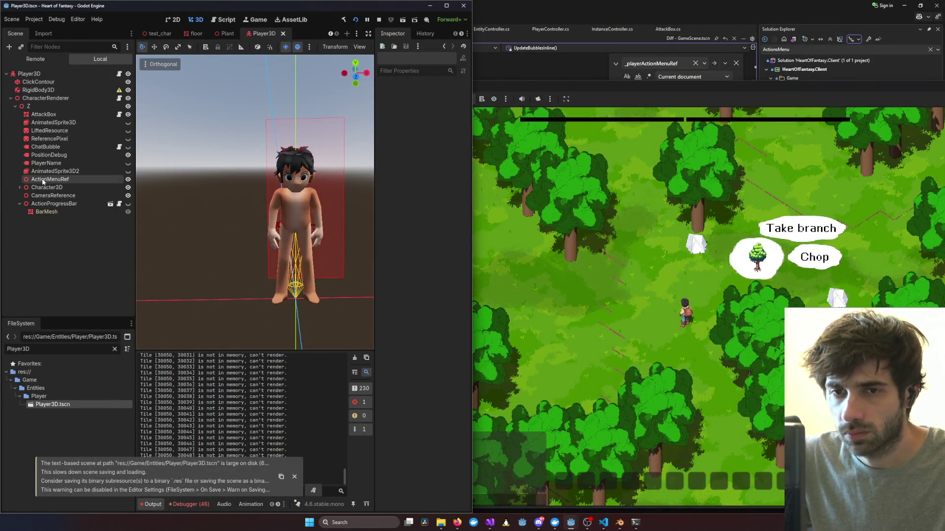
pyautogui.click(43, 180)
pyautogui.moveTo(234, 163)
pyautogui.mouseDown()
pyautogui.moveTo(202, 163)
pyautogui.moveTo(527, 187)
pyautogui.mouseUp()
pyautogui.scroll(-10, 325, 187)
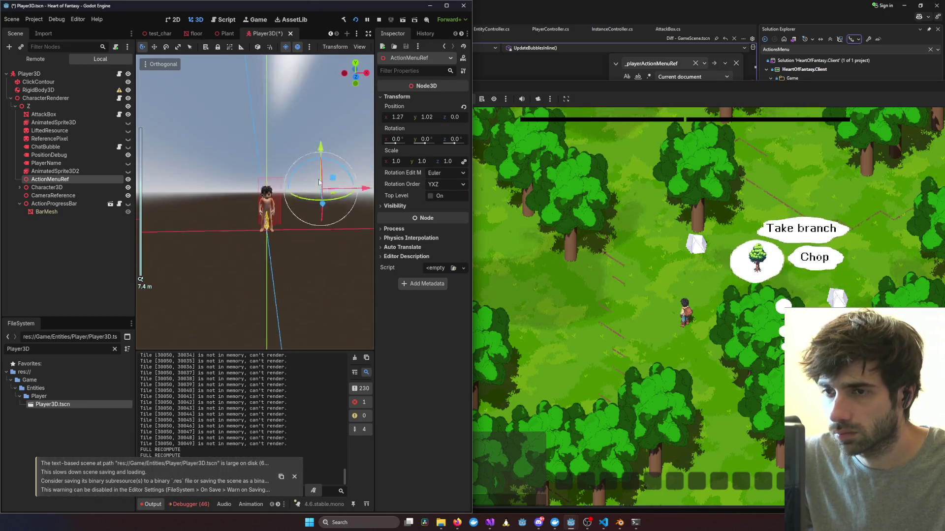
pyautogui.press('KP_1')
pyautogui.moveTo(273, 182)
pyautogui.mouseDown()
pyautogui.moveTo(324, 156)
pyautogui.moveTo(341, 123)
pyautogui.moveTo(330, 143)
pyautogui.mouseUp()
pyautogui.moveTo(363, 194)
pyautogui.mouseDown()
pyautogui.moveTo(356, 192)
pyautogui.moveTo(368, 195)
pyautogui.mouseUp()
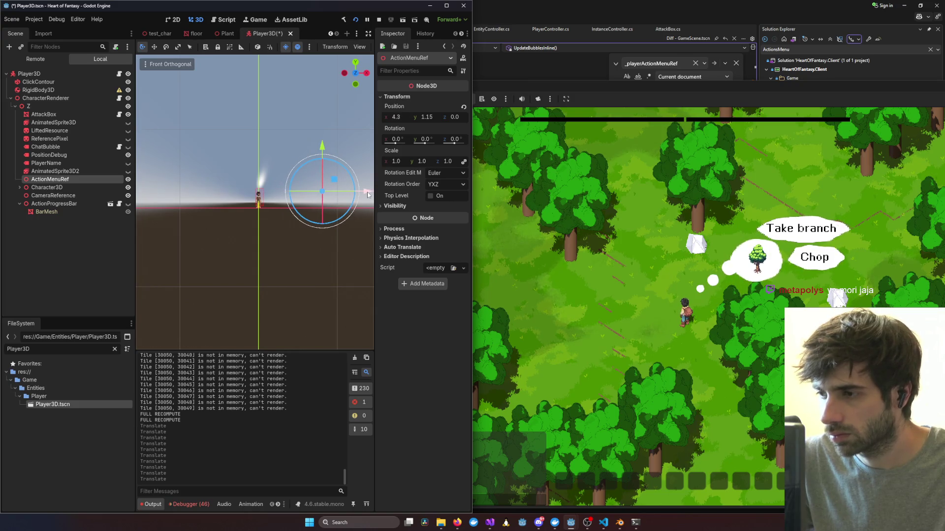
pyautogui.moveTo(322, 146); pyautogui.dragTo(323, 150)
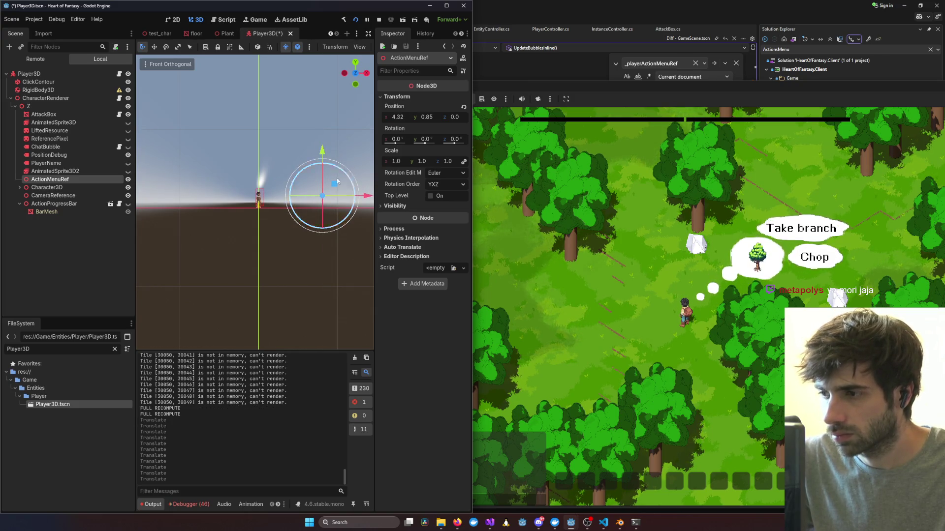
pyautogui.moveTo(366, 196); pyautogui.dragTo(371, 199)
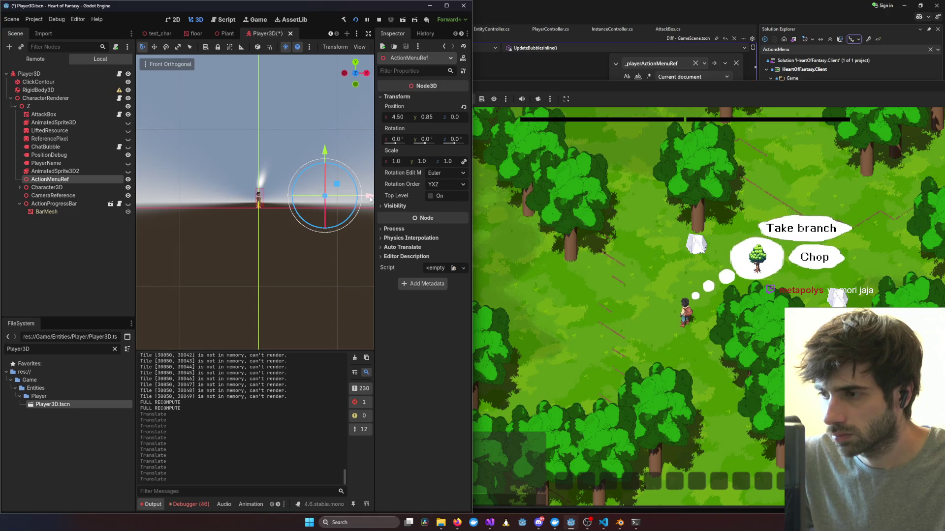
# Check the placement in game, move ActionMenuRef back to X 0, and retest.
pyautogui.hotkey('alt', 'Tab')
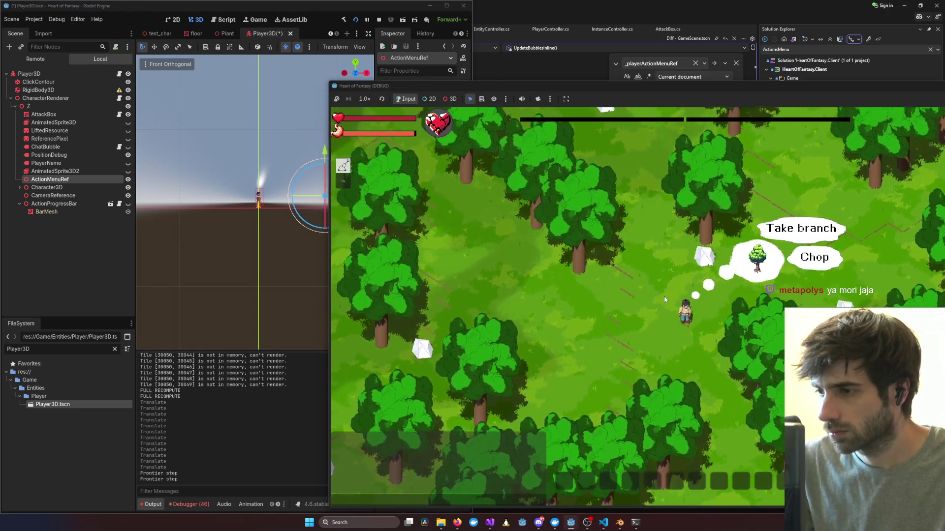
pyautogui.scroll(3, 692, 323)
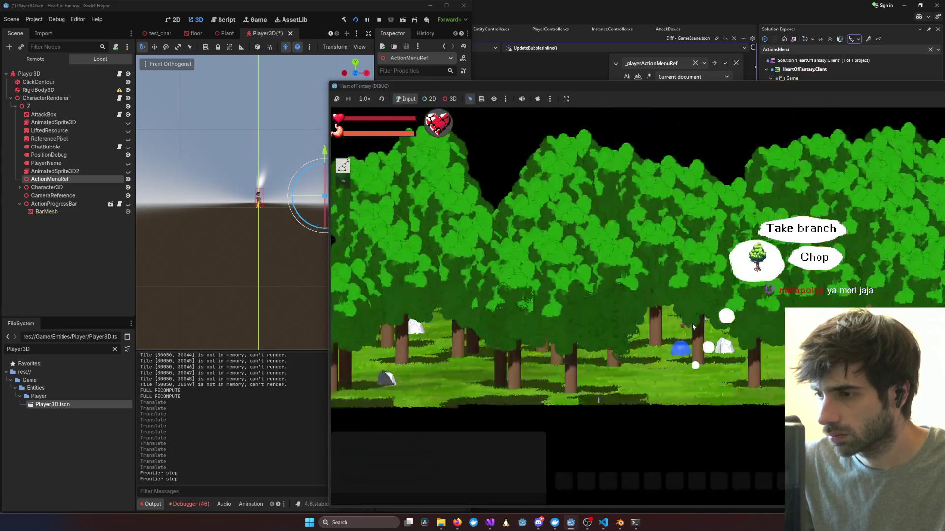
pyautogui.scroll(-3, 691, 324)
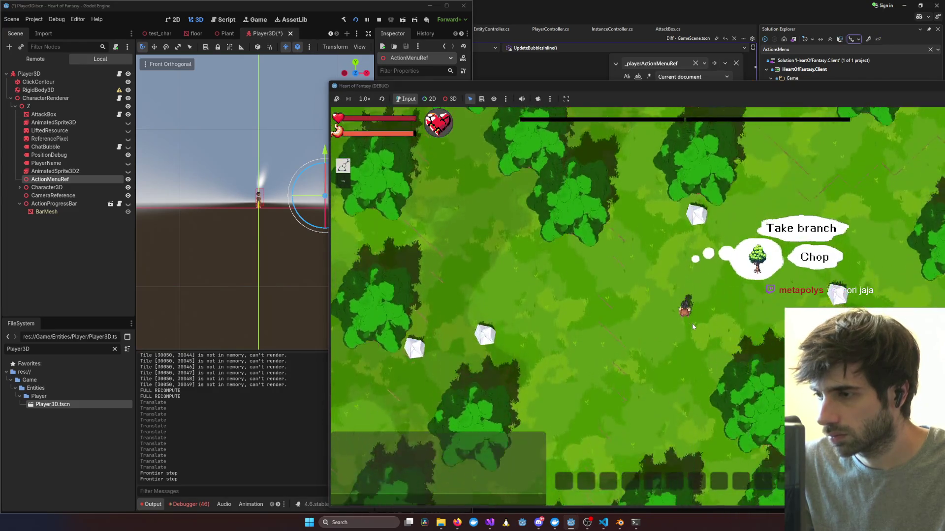
pyautogui.scroll(3, 691, 323)
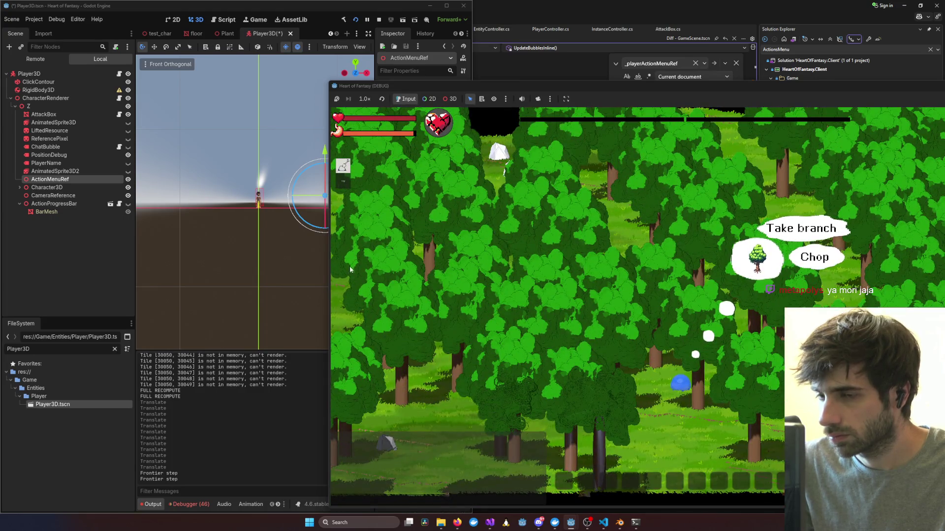
pyautogui.click(232, 270)
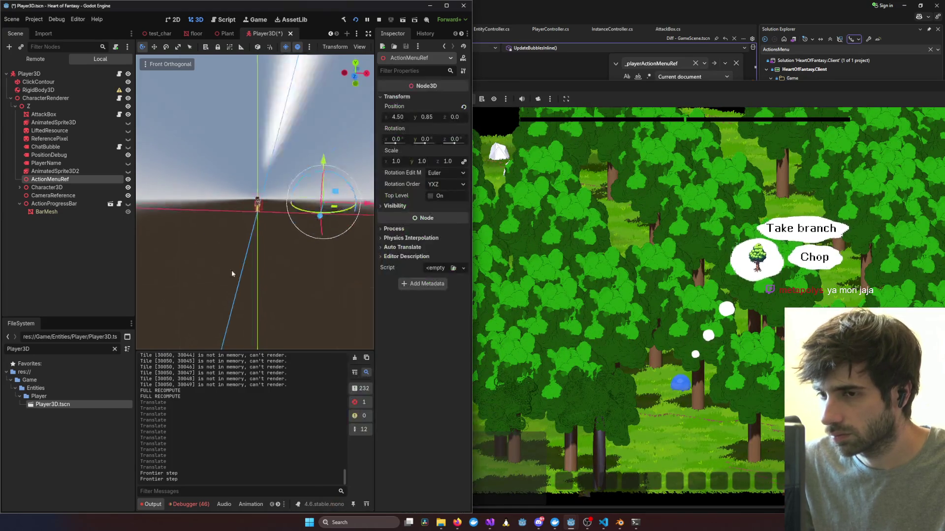
pyautogui.scroll(3, 231, 270)
pyautogui.moveTo(367, 216)
pyautogui.mouseDown()
pyautogui.moveTo(293, 215)
pyautogui.moveTo(303, 216)
pyautogui.mouseUp()
pyautogui.click(730, 231)
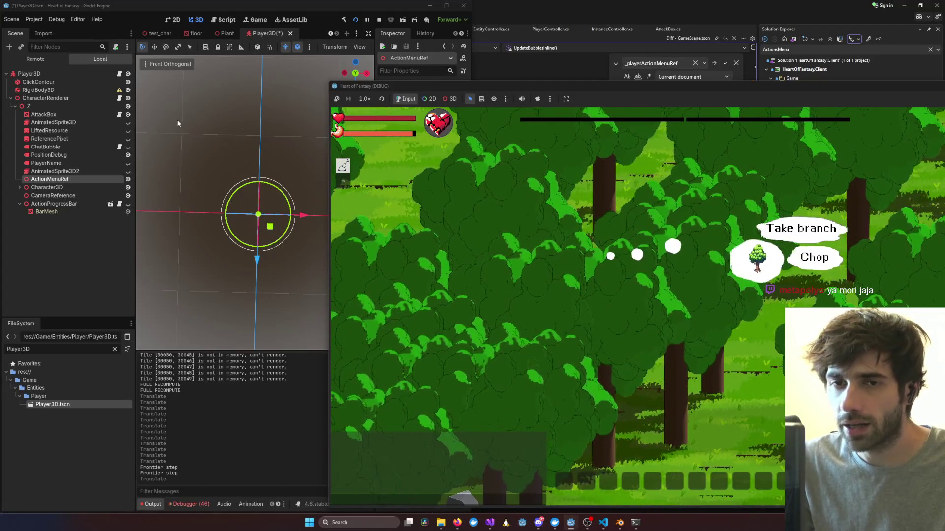
# Bring the Claude Code investigation session back in front.
pyautogui.click(263, 138)
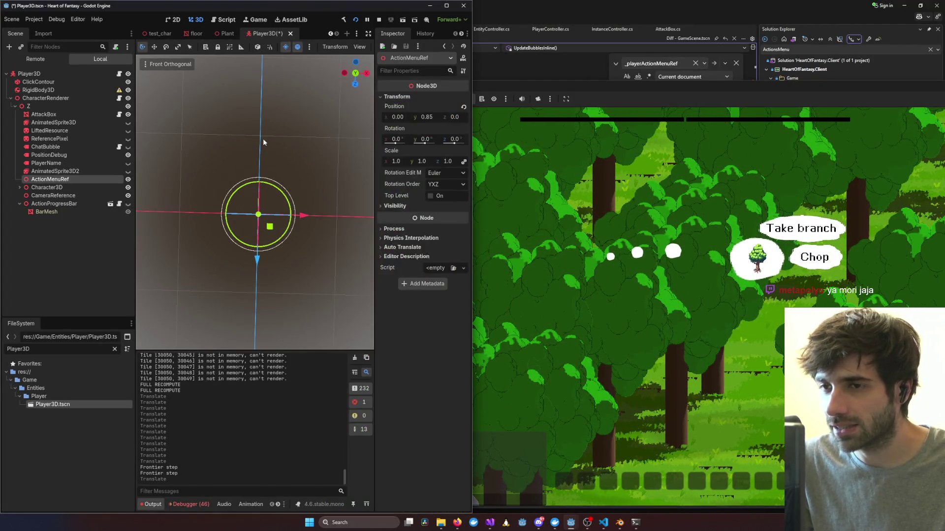
pyautogui.moveTo(635, 522)
pyautogui.click(388, 474)
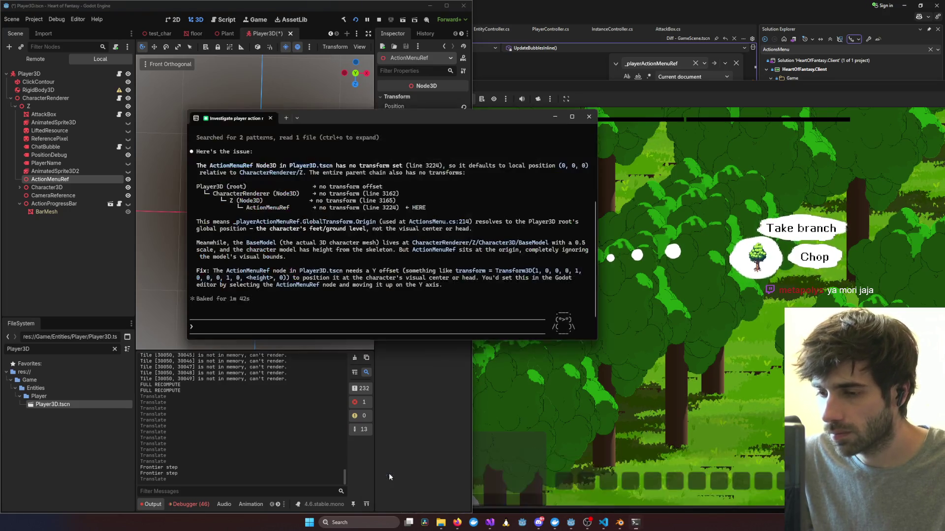
# Tell Claude the bubbles are likely misplaced because the orthographic camera size is ignored.
pyautogui.write('i think its beca')
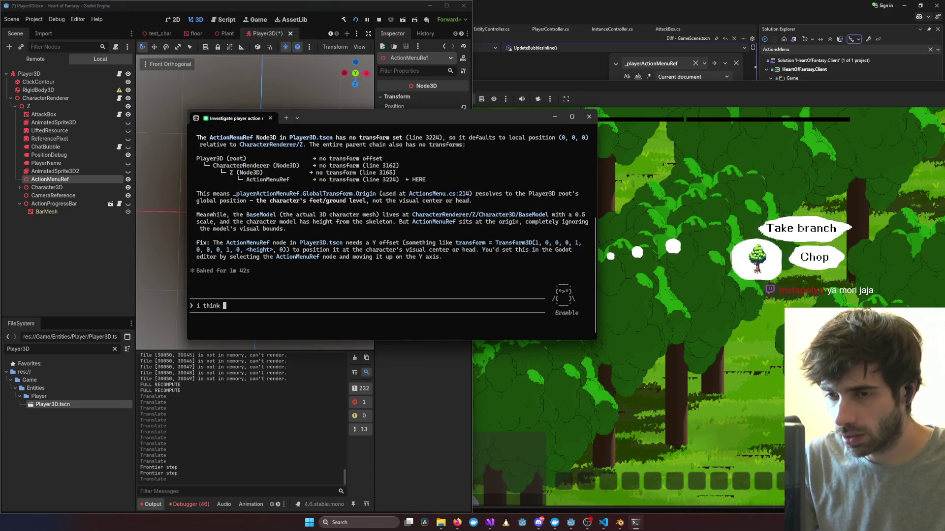
pyautogui.write('use its not')
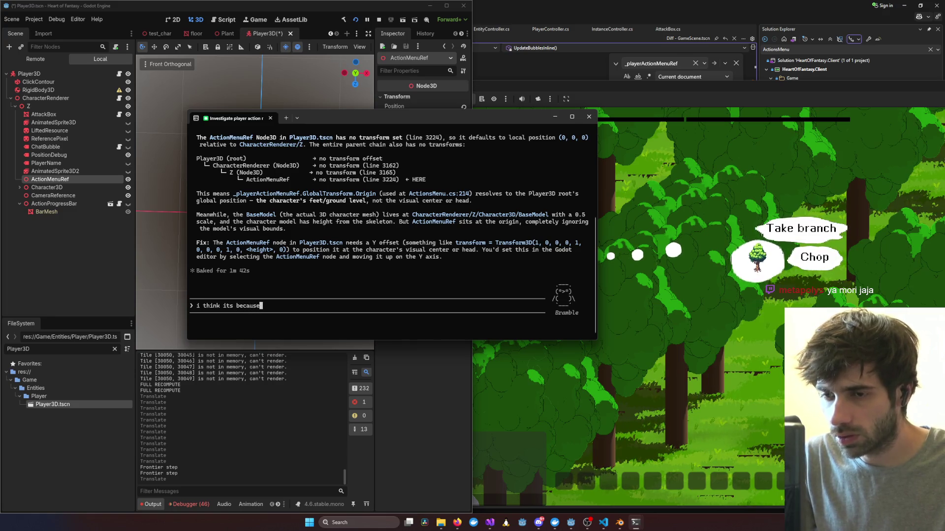
pyautogui.write(' taking into account the size of the Ortographic c')
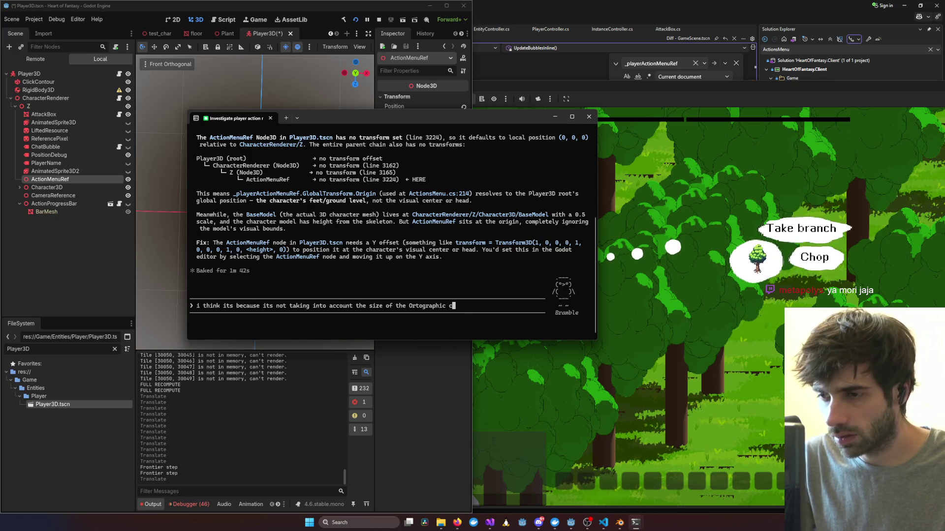
pyautogui.press('Return')
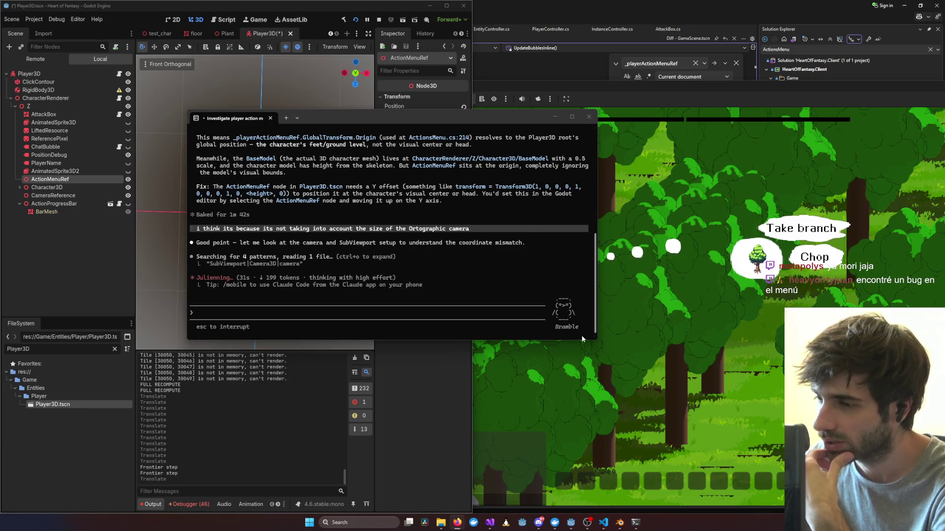
# Bring the game window forward and stop debugging with F8.
pyautogui.click(739, 340)
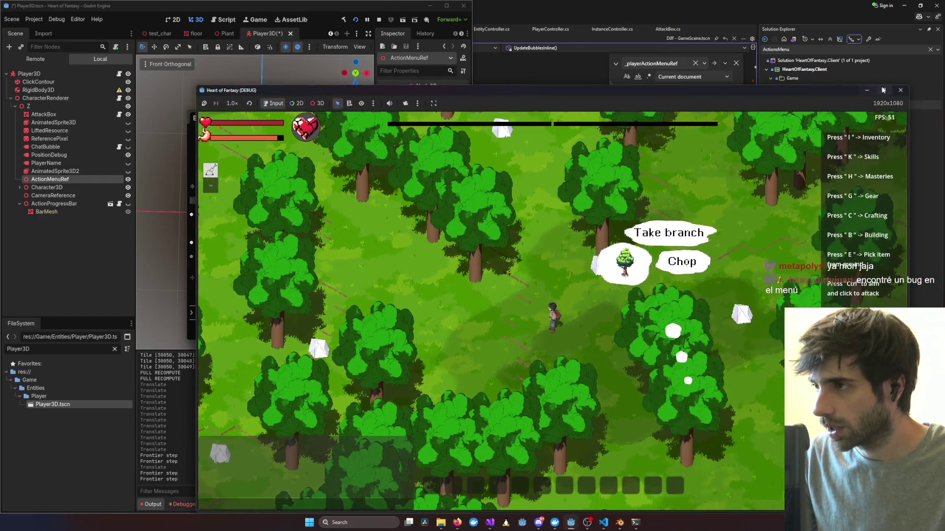
pyautogui.press('F8')
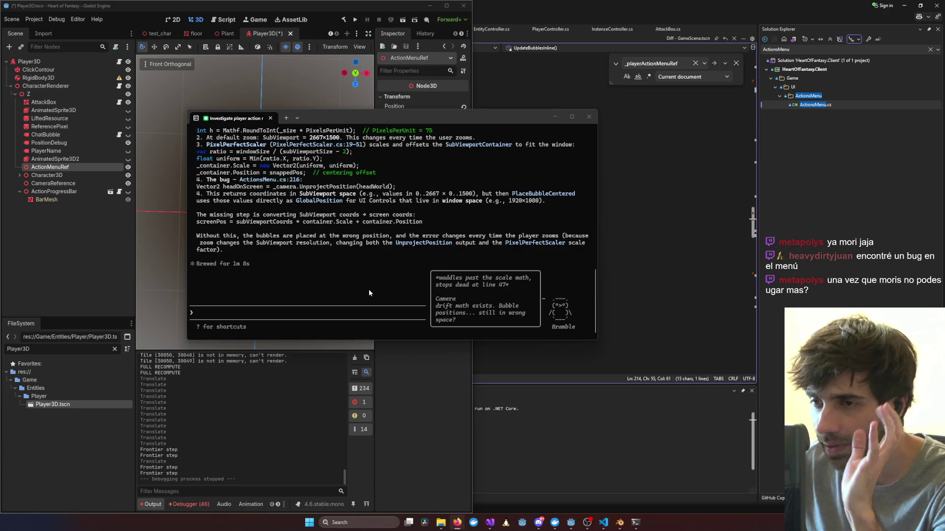
# Read Claude's UnprojectPosition/SubViewport explanation and start writing a follow-up request.
pyautogui.scroll(2, 344, 274)
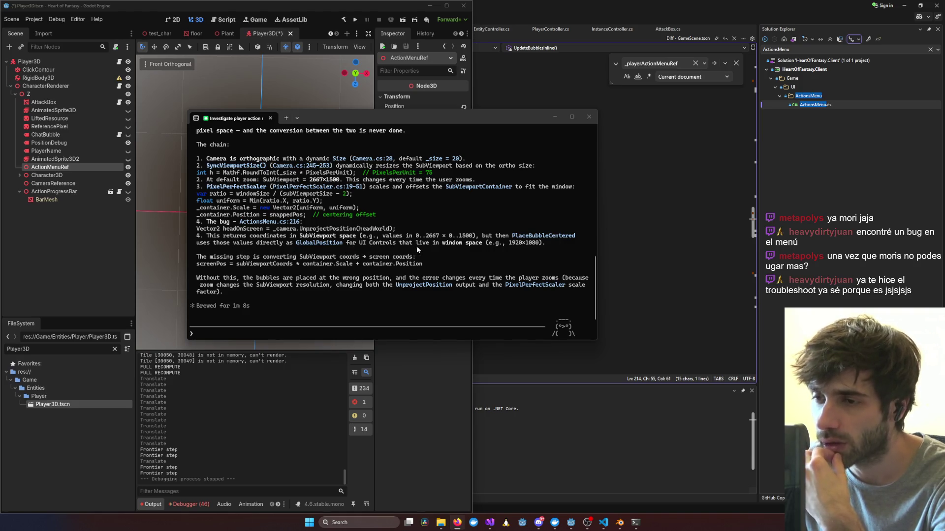
pyautogui.moveTo(511, 243); pyautogui.dragTo(535, 242)
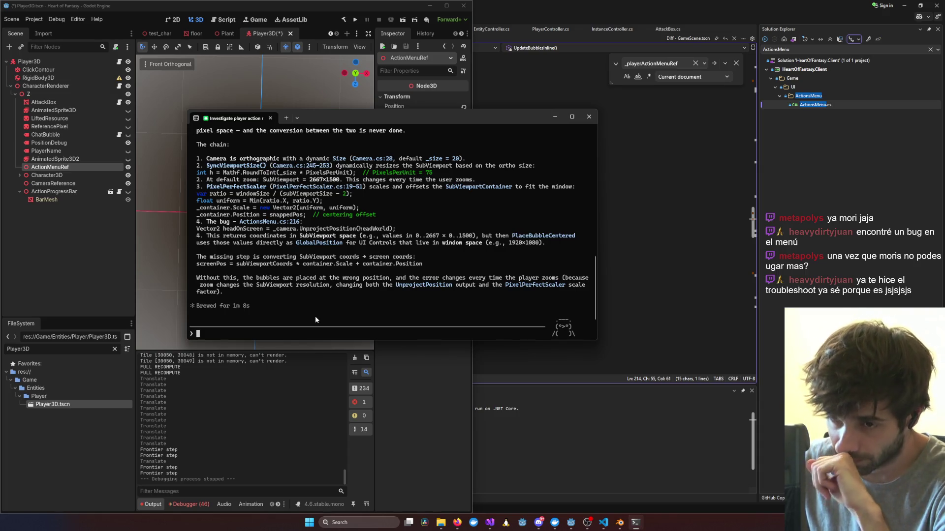
pyautogui.scroll(1, 342, 310)
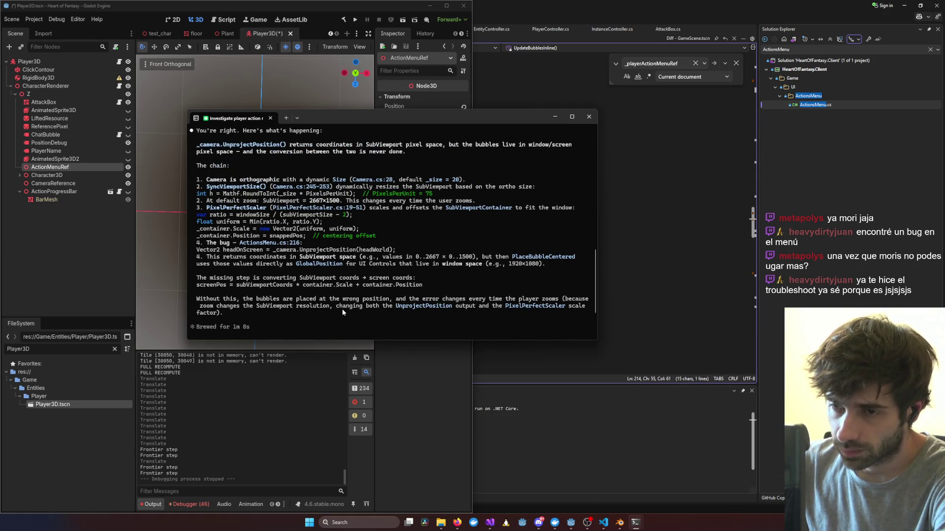
pyautogui.scroll(-1, 343, 312)
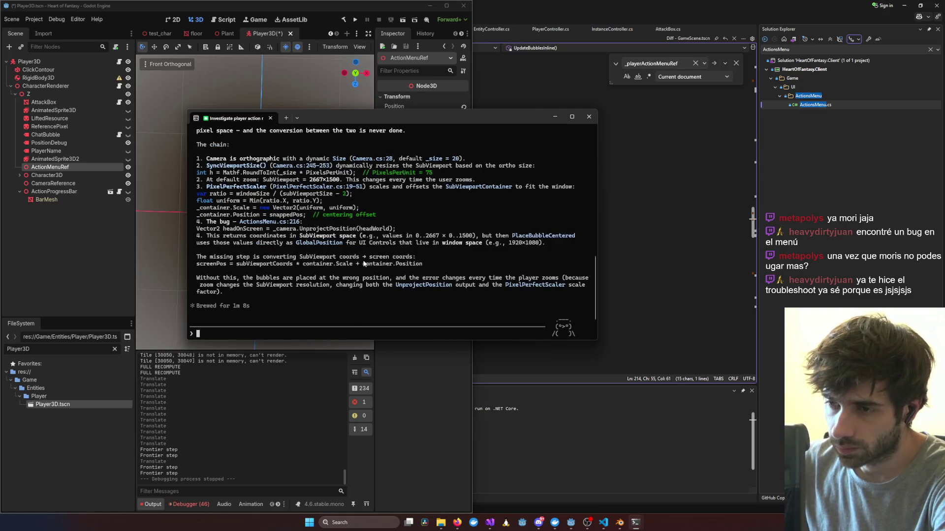
pyautogui.scroll(-1, 295, 270)
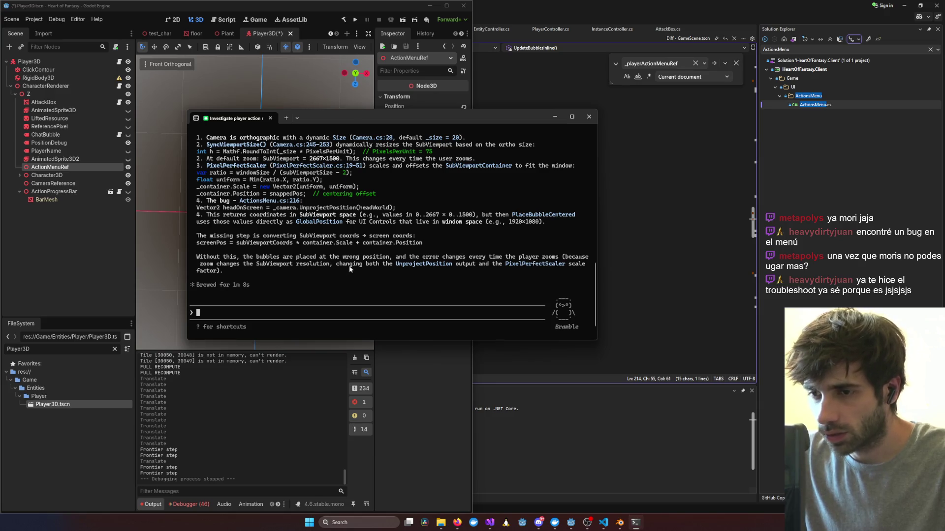
pyautogui.write('please u')
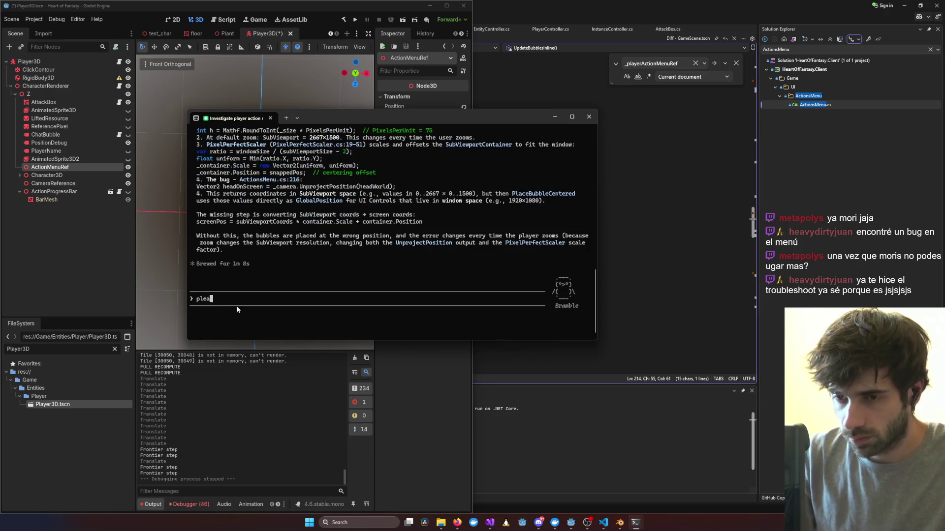
pyautogui.write('pdate it to ')
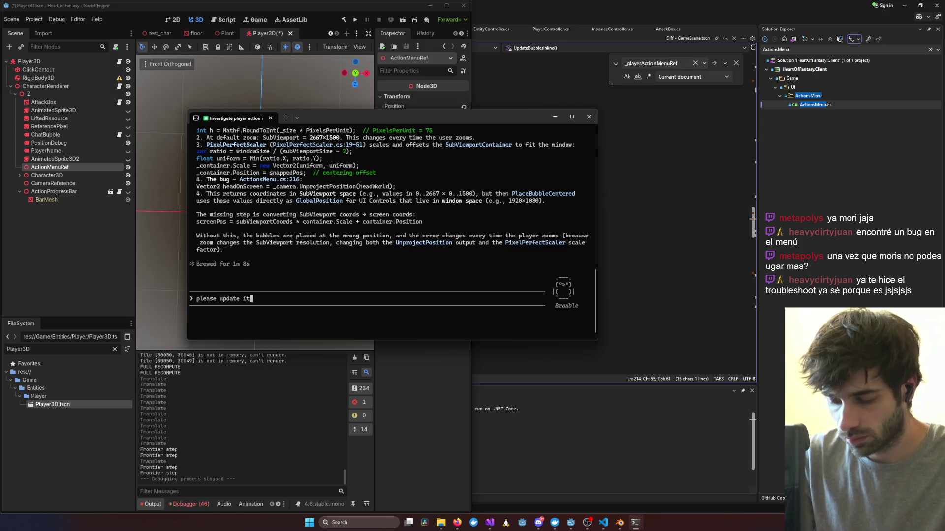
pyautogui.write('take the s')
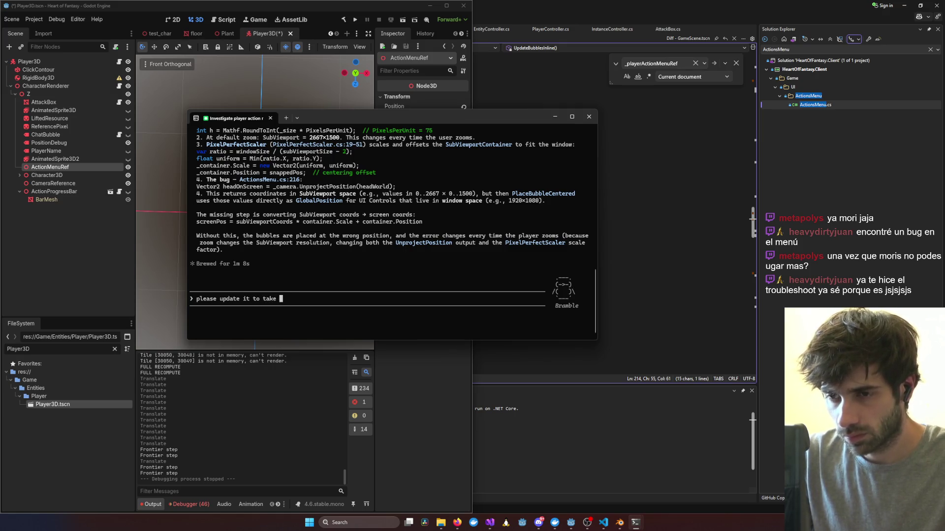
pyautogui.write('ize into account')
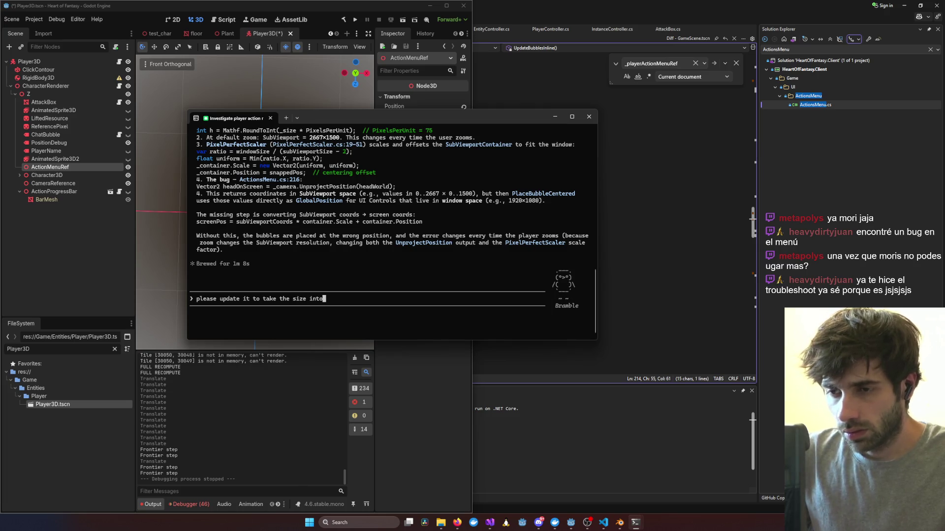
# Send 'please update it to take the size into account' to Claude and return to Godot.
pyautogui.press('Return')
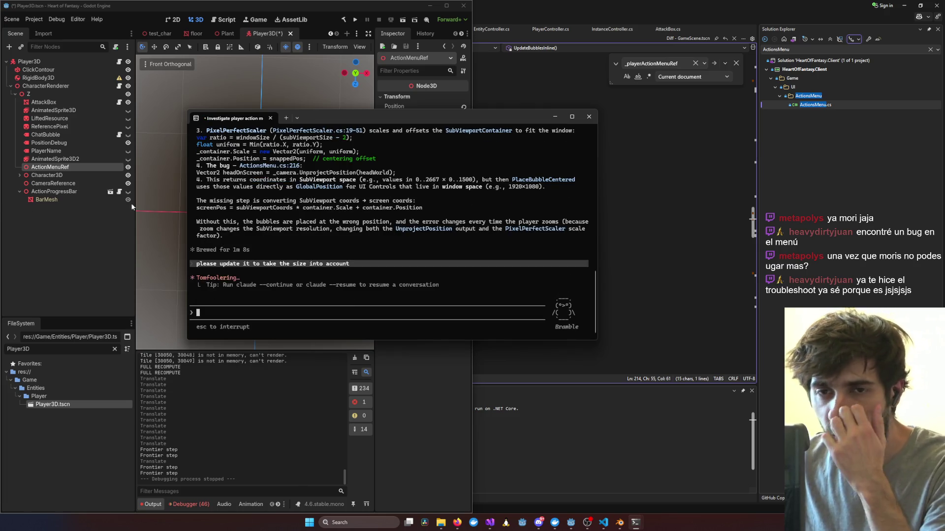
pyautogui.click(270, 81)
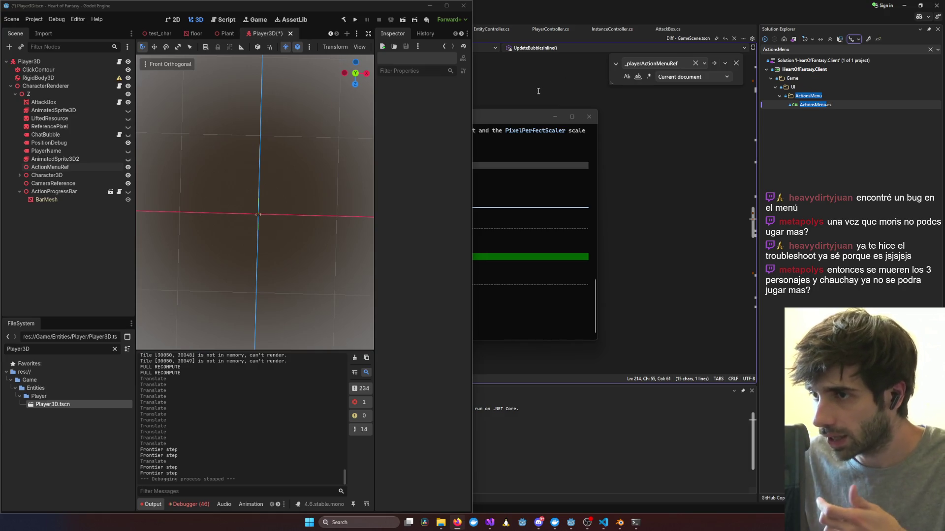
# Allow all of Claude's edits to ActionsMenu.cs for this session and review the enlarged diff.
pyautogui.moveTo(524, 117); pyautogui.dragTo(559, 116)
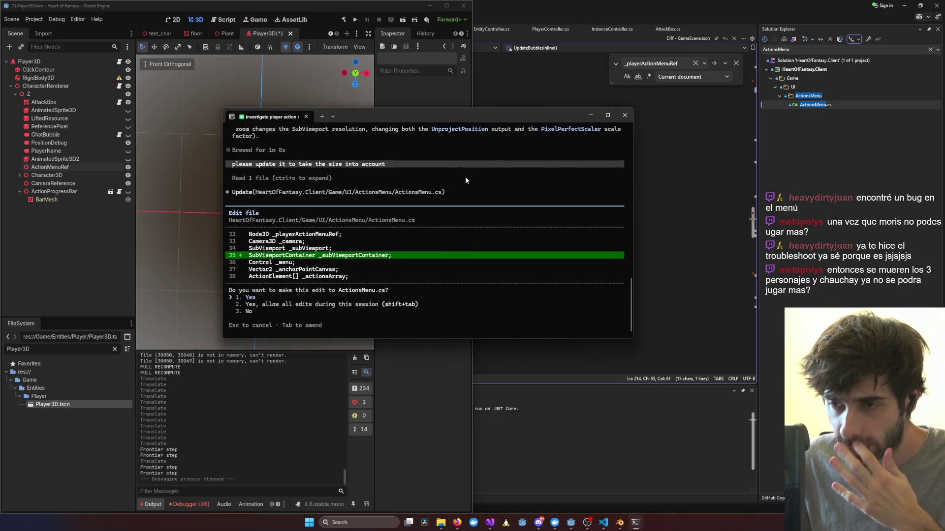
pyautogui.press('Down')
pyautogui.press('Return')
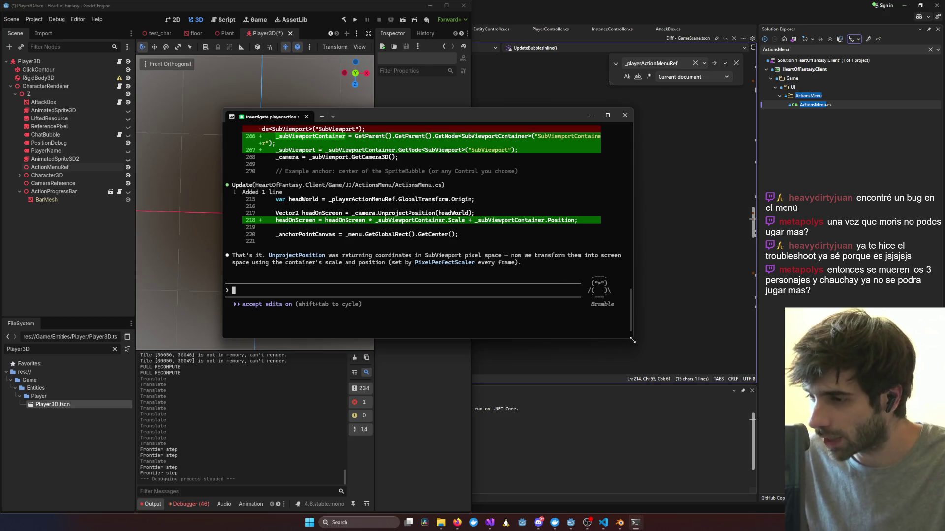
pyautogui.moveTo(633, 339)
pyautogui.mouseDown()
pyautogui.moveTo(638, 362)
pyautogui.moveTo(758, 409)
pyautogui.mouseUp()
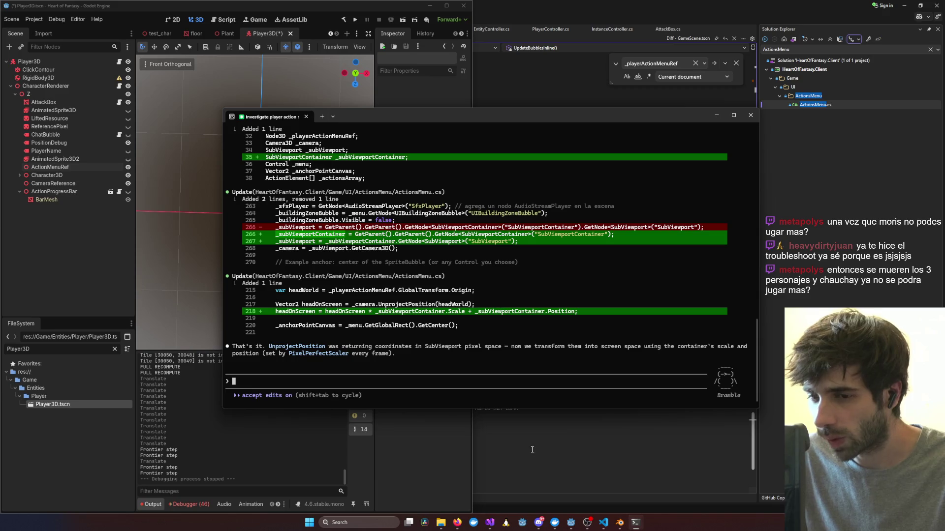
pyautogui.click(490, 523)
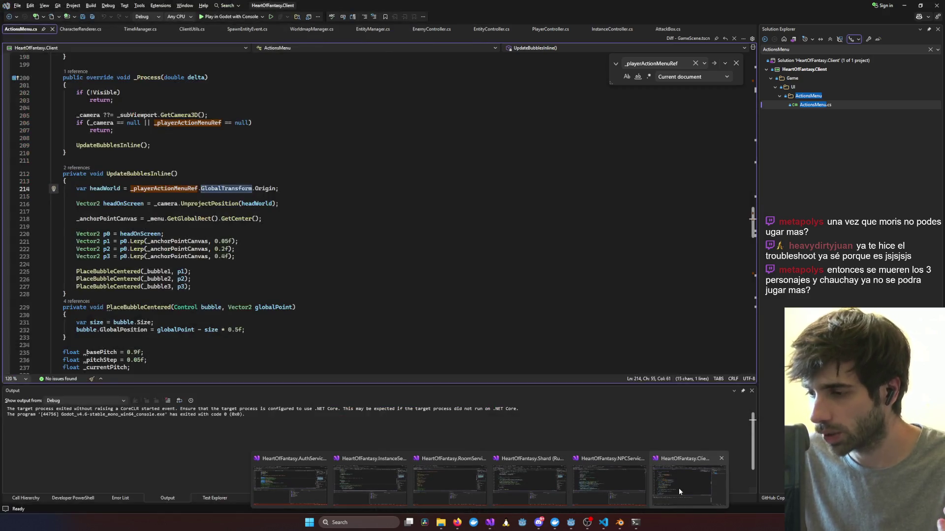
# In the HeartOfFantasy.Client solution, run 'Play in Godot with Console' to test the updated ActionsMenu code.
pyautogui.click(679, 488)
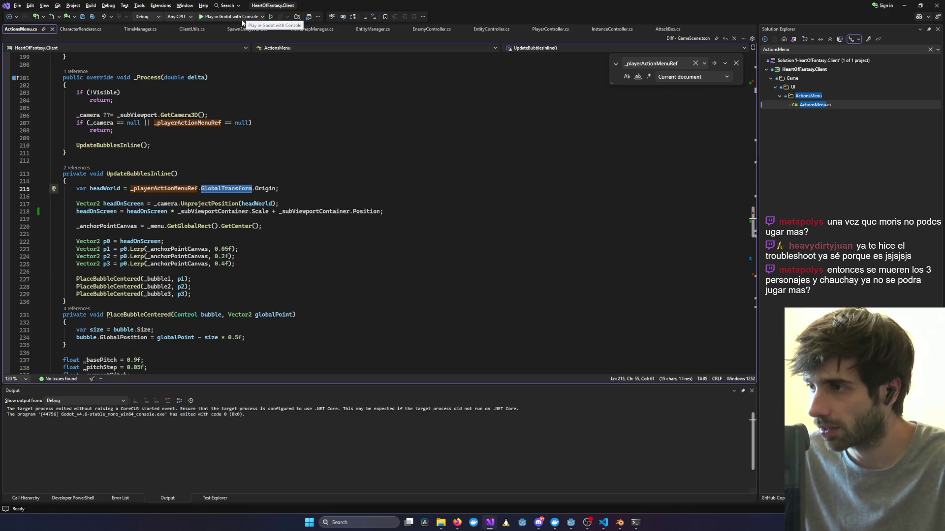
pyautogui.click(736, 63)
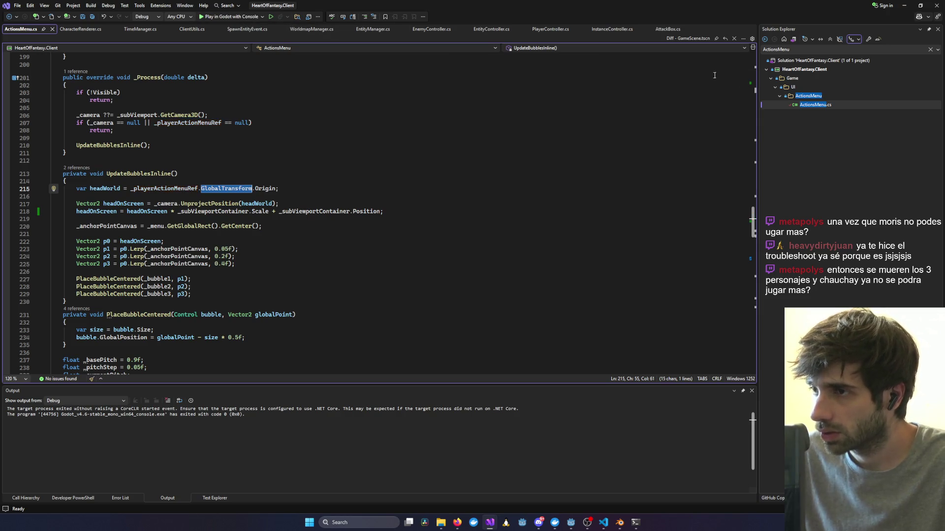
pyautogui.scroll(-1, 197, 123)
pyautogui.click(113, 108)
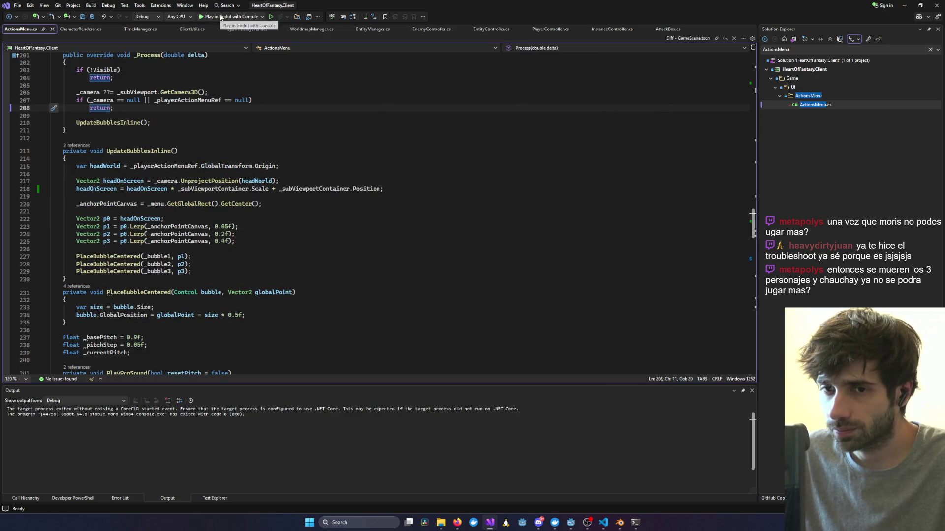
pyautogui.click(220, 18)
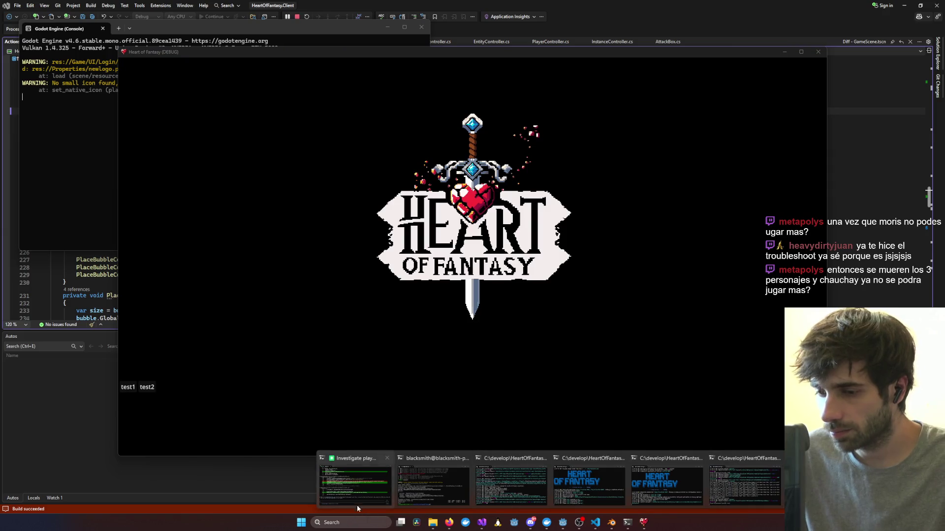
# Log in to the relaunched game with the test account and start playing a character.
pyautogui.click(357, 505)
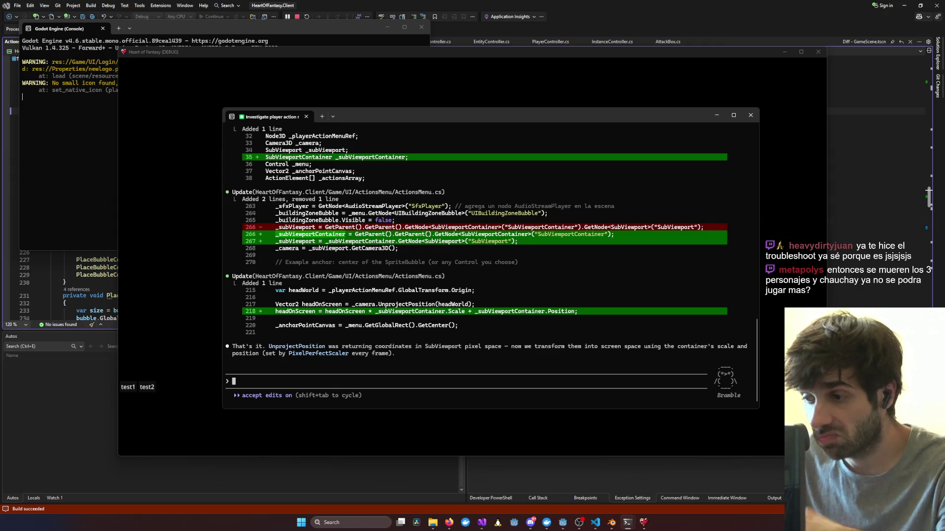
pyautogui.click(644, 522)
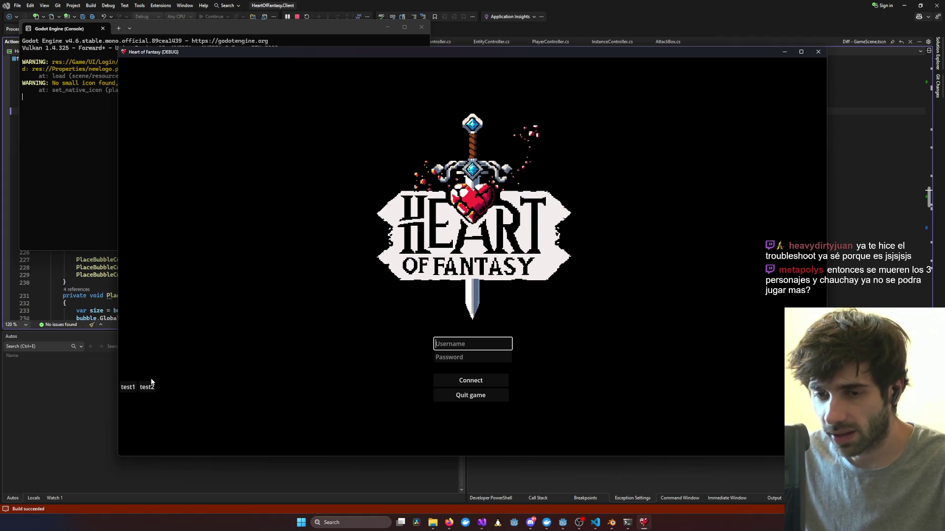
pyautogui.click(128, 387)
pyautogui.click(473, 380)
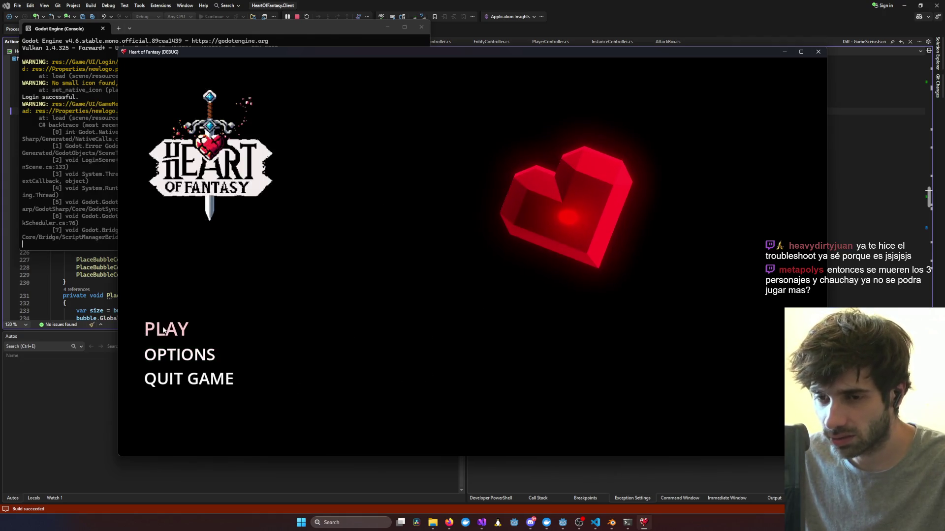
pyautogui.click(165, 330)
pyautogui.click(472, 401)
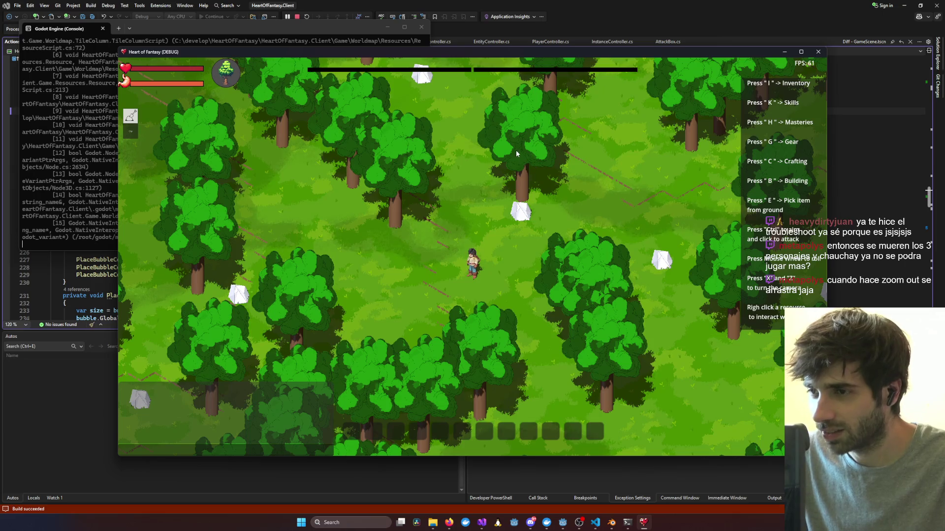
# Open a tree's Take branch/Chop bubble and zoom in and out to check its anchoring.
pyautogui.scroll(-2, 559, 373)
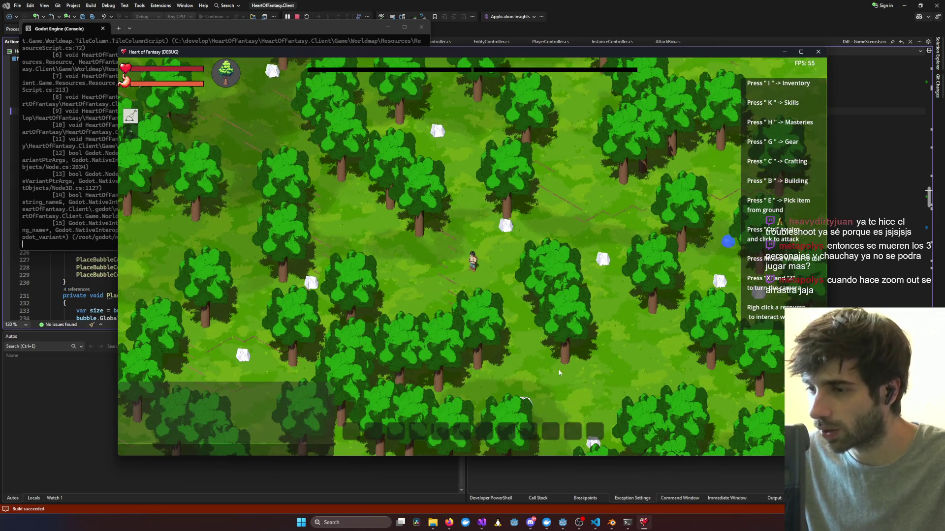
pyautogui.rightClick(559, 373)
pyautogui.scroll(2, 553, 279)
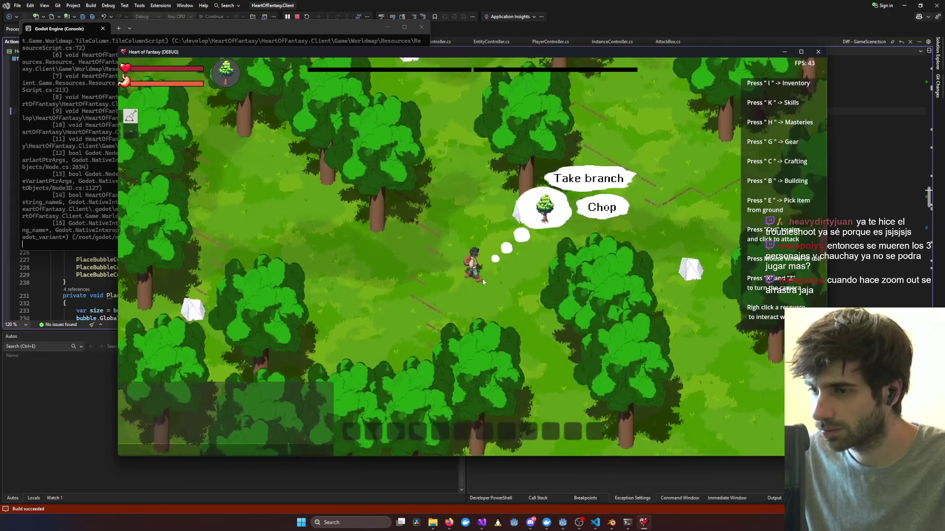
pyautogui.scroll(-2, 488, 281)
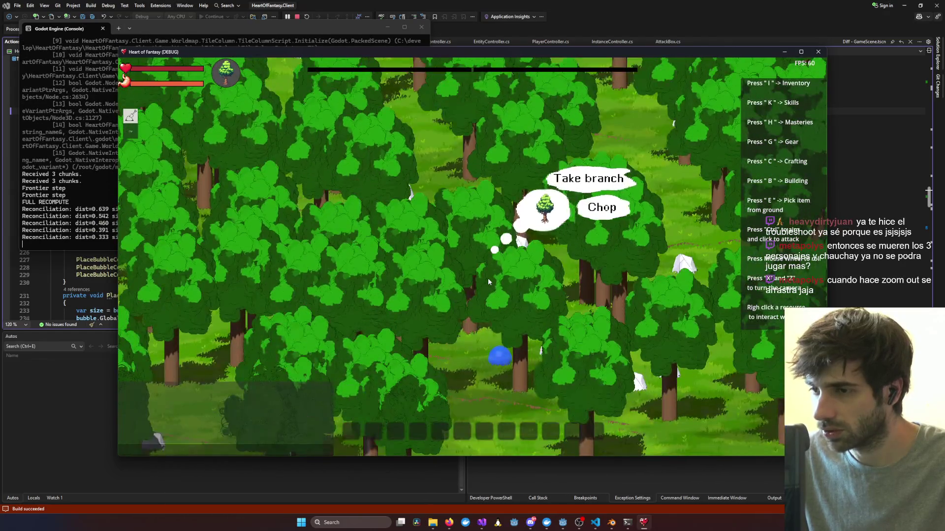
pyautogui.scroll(3, 488, 282)
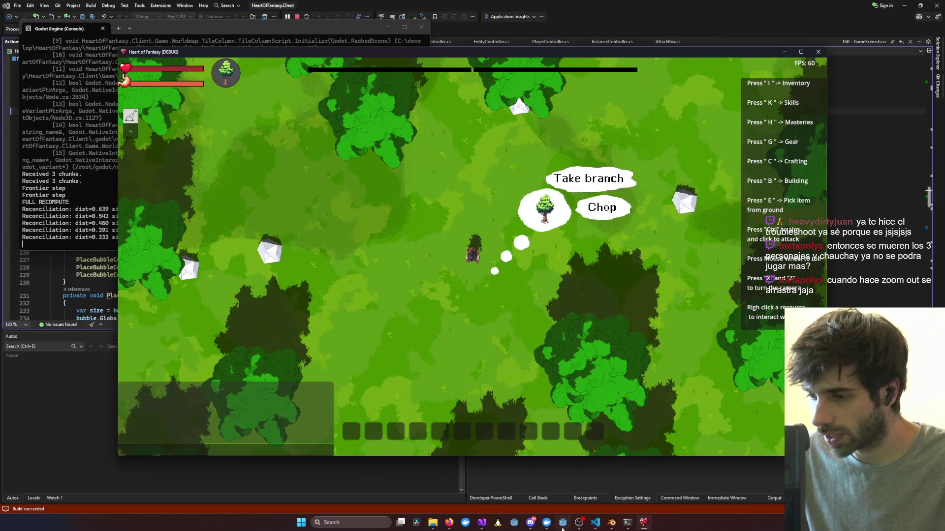
pyautogui.click(563, 525)
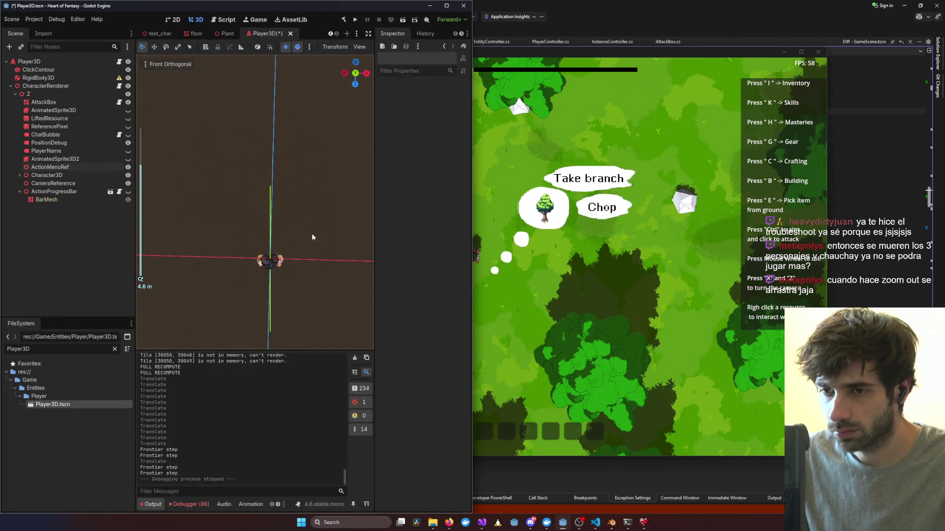
# Save the Player3D scene, close the running game and rerun the project from Godot.
pyautogui.hotkey('ctrl', 's')
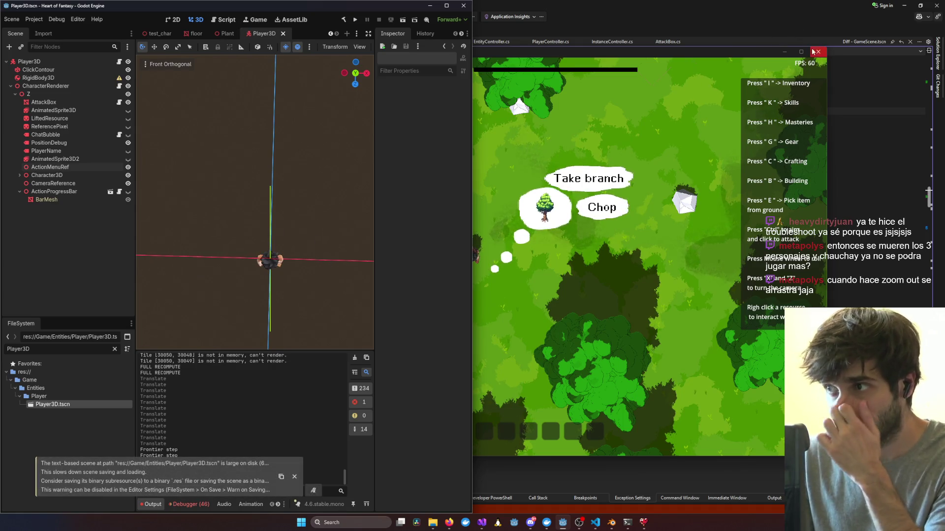
pyautogui.click(813, 51)
pyautogui.click(813, 51)
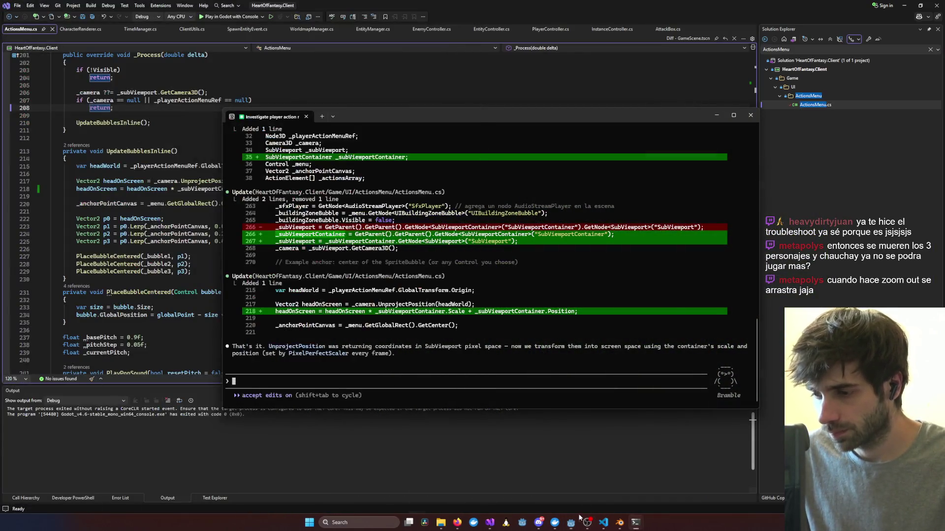
pyautogui.click(571, 523)
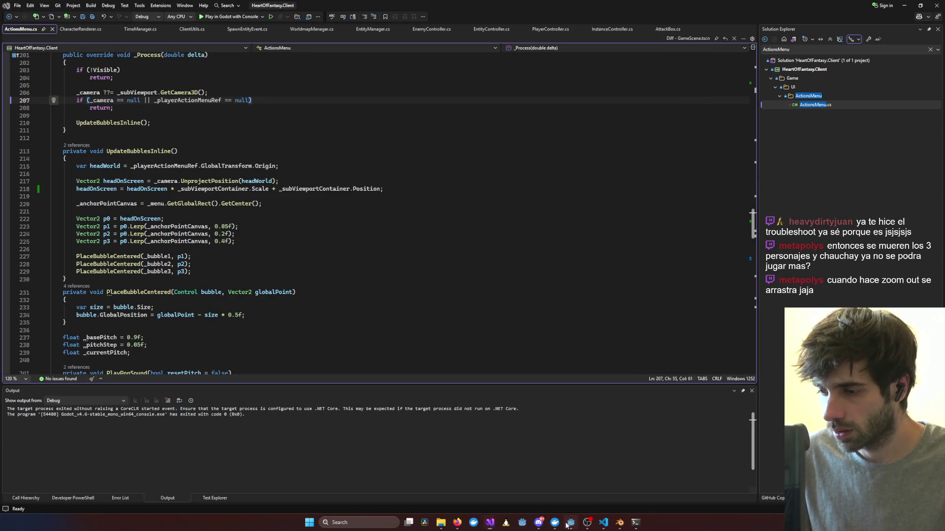
pyautogui.click(568, 523)
pyautogui.click(355, 20)
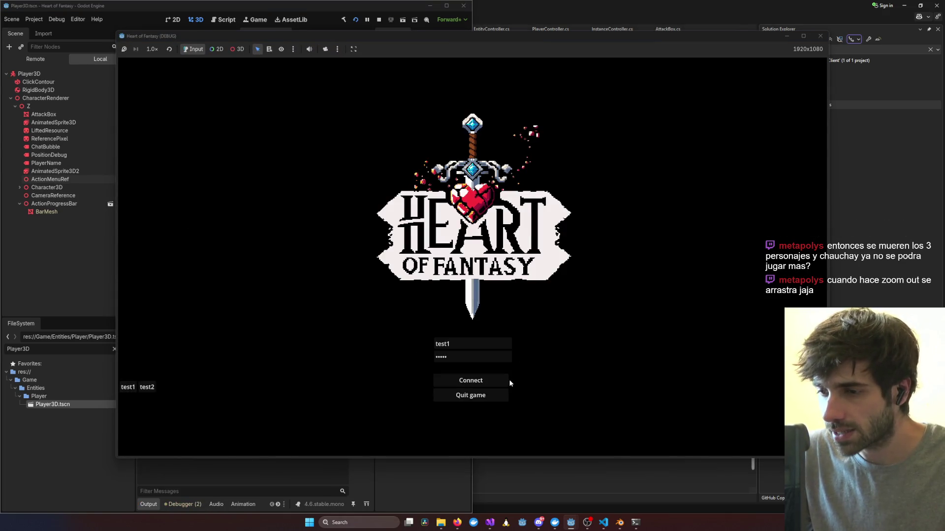
# Log in and enter the game world as the test1 character.
pyautogui.click(501, 380)
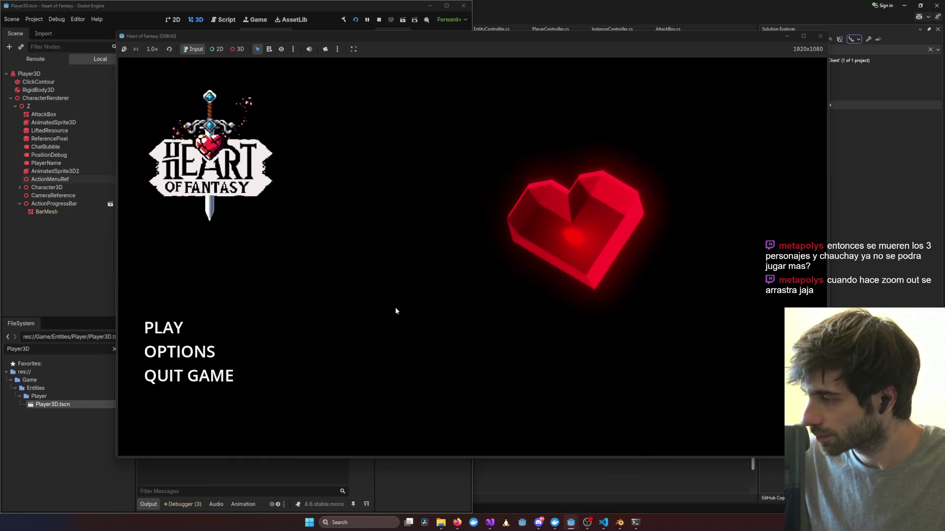
pyautogui.click(200, 331)
pyautogui.click(203, 285)
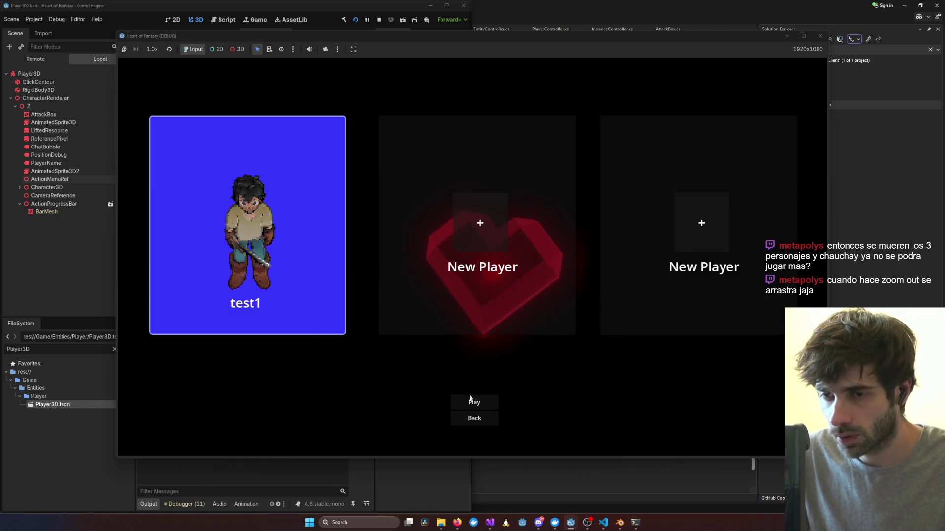
pyautogui.click(474, 400)
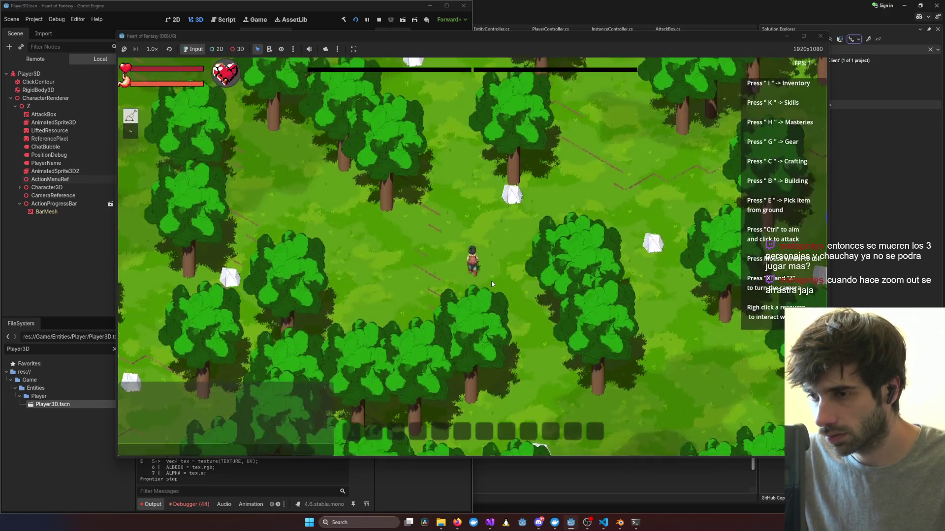
# Bring up a tree's Take branch/Chop bubbles and rotate and zoom the camera to check them.
pyautogui.rightClick(459, 395)
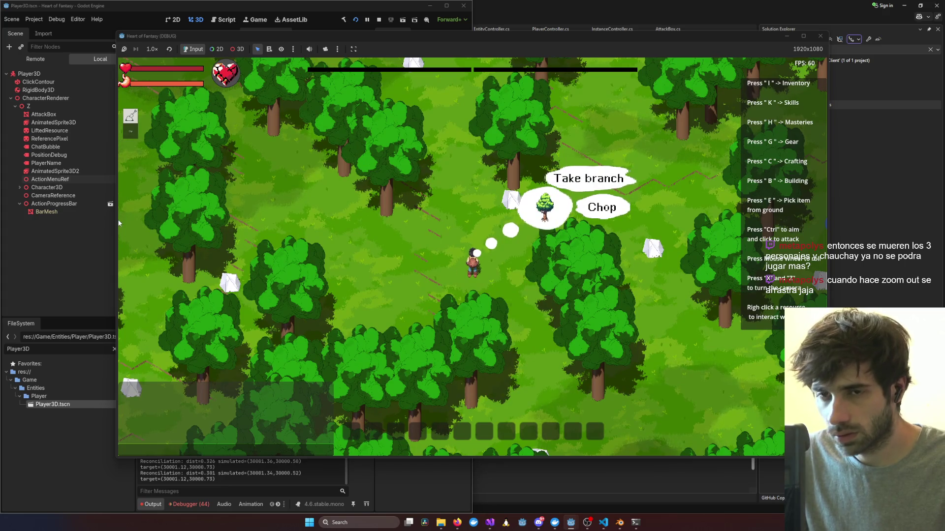
pyautogui.press('x')
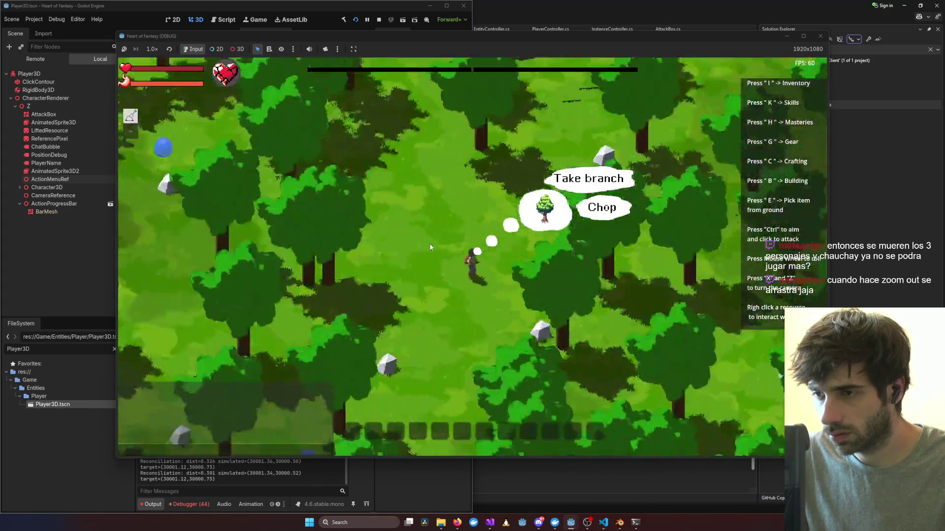
pyautogui.scroll(-5, 520, 240)
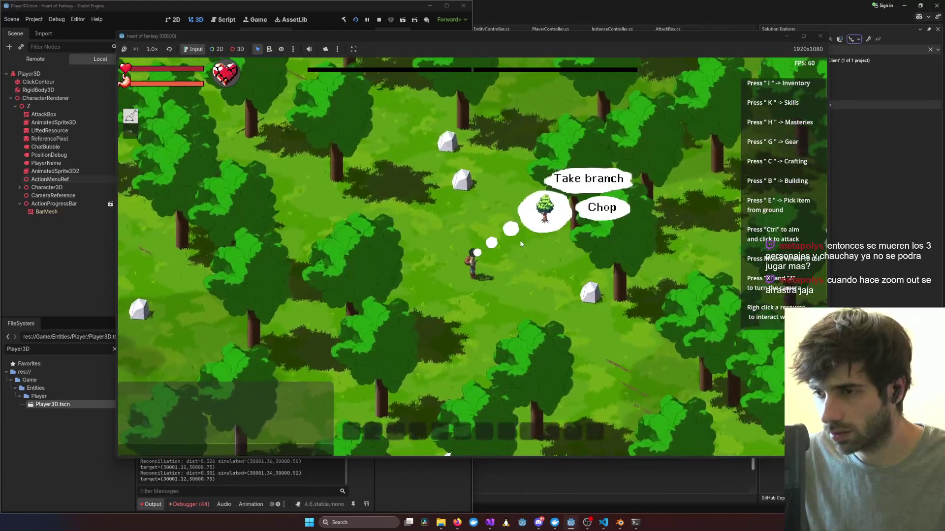
pyautogui.scroll(5, 520, 240)
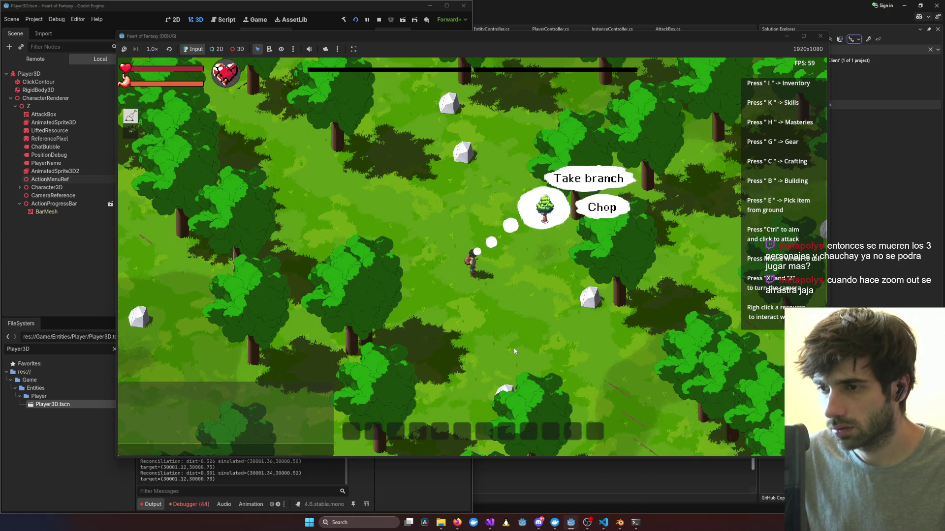
pyautogui.press('x')
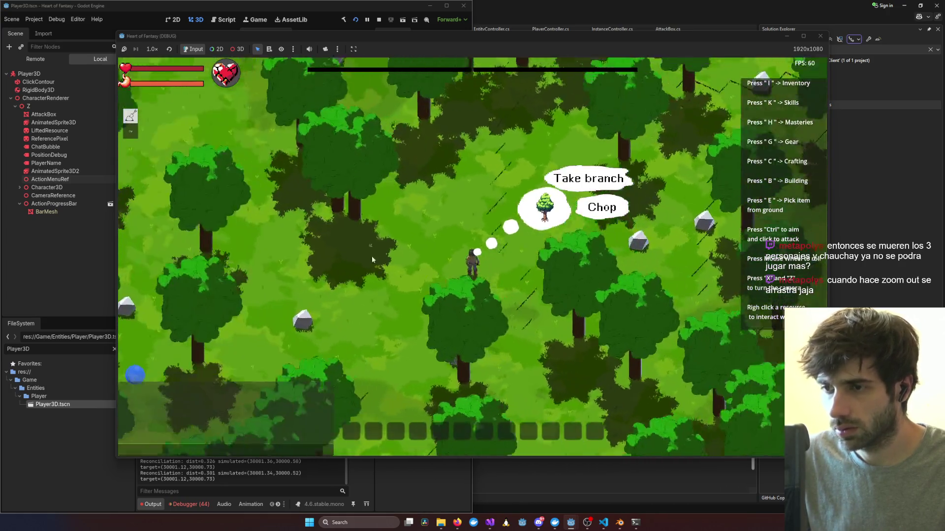
pyautogui.click(55, 247)
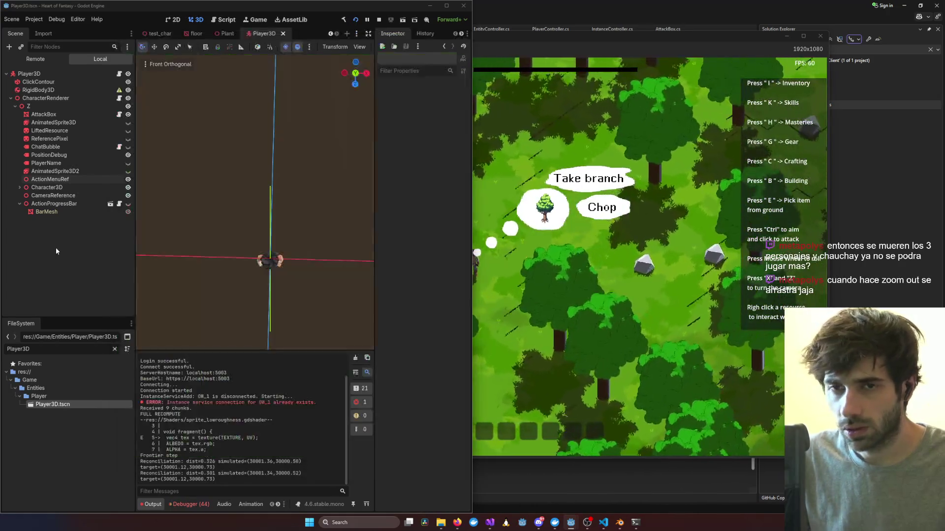
# Place the game window beside the editor and zoom the game camera in and out.
pyautogui.moveTo(559, 45)
pyautogui.mouseDown()
pyautogui.moveTo(594, 96)
pyautogui.moveTo(653, 141)
pyautogui.moveTo(715, 118)
pyautogui.moveTo(944, 121)
pyautogui.mouseUp()
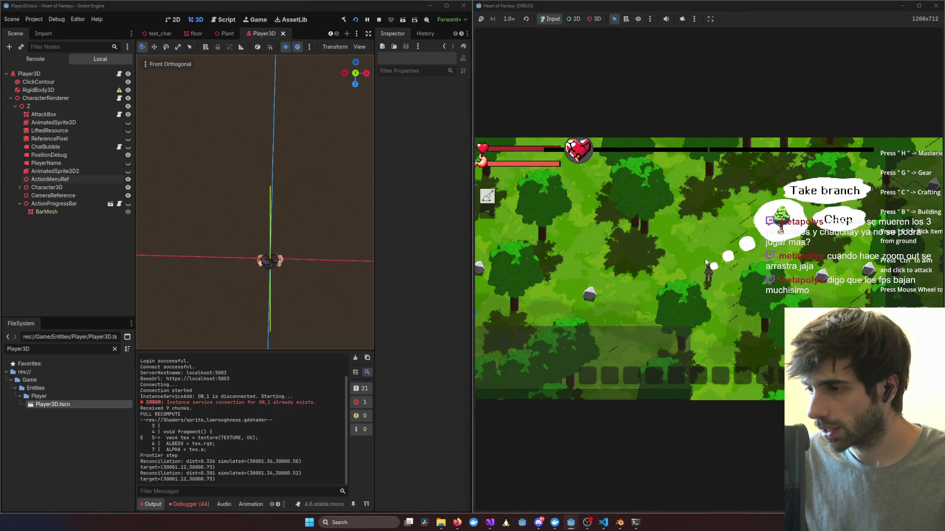
pyautogui.scroll(2, 707, 268)
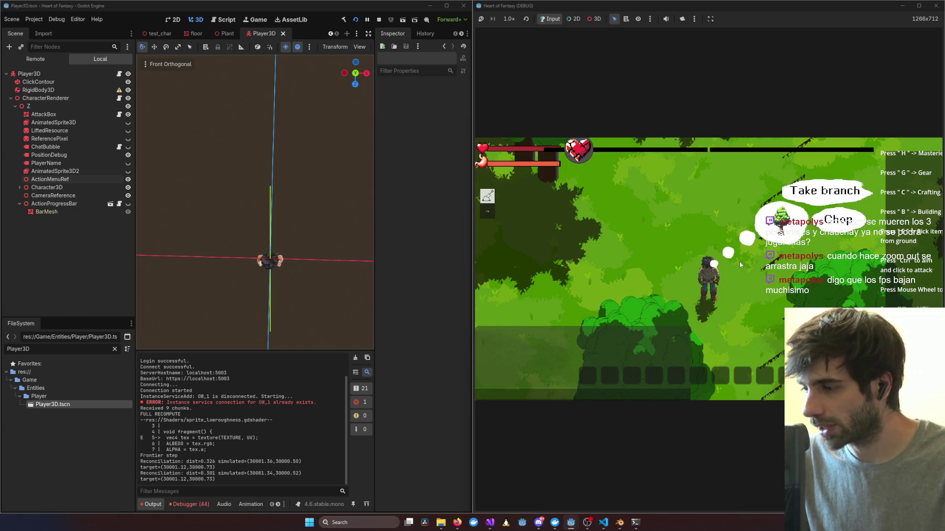
pyautogui.scroll(-4, 739, 265)
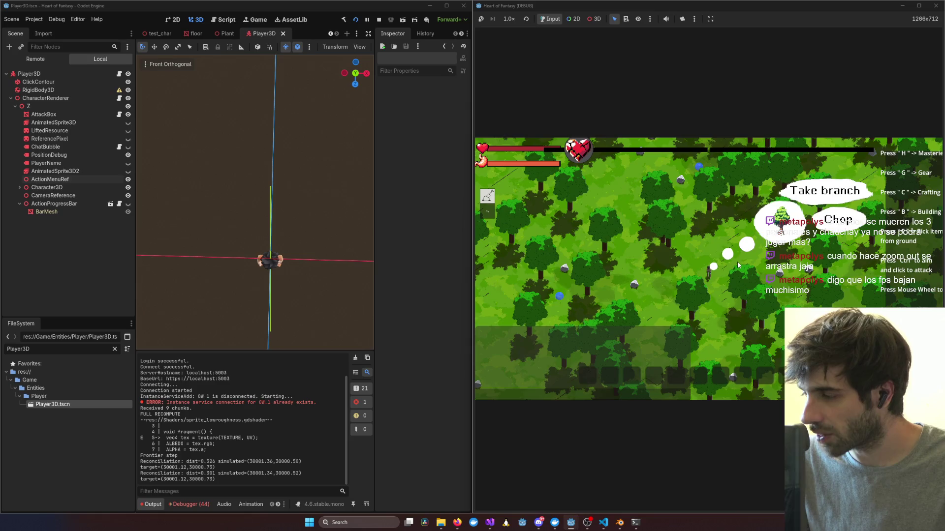
pyautogui.scroll(6, 738, 271)
pyautogui.scroll(-5, 738, 279)
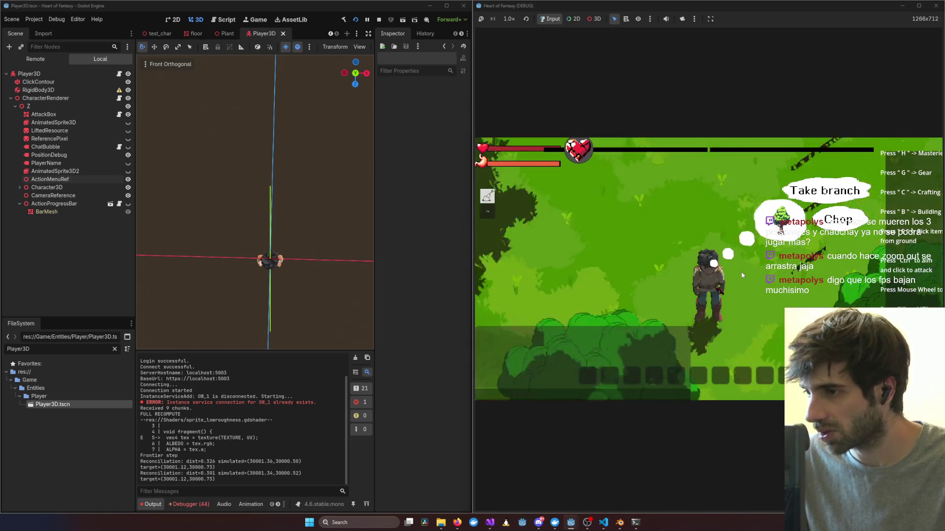
# Walk the character up through the forest and into the bushes.
pyautogui.press('w')
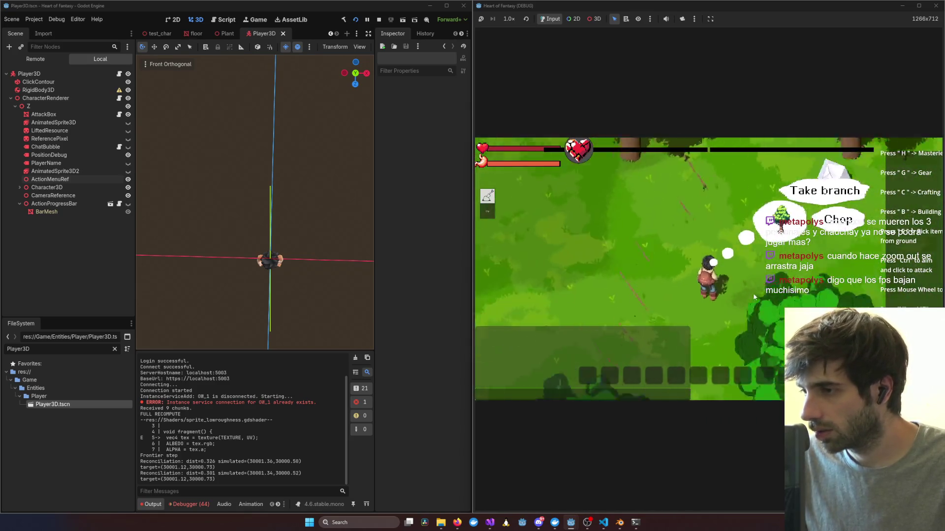
pyautogui.press('w')
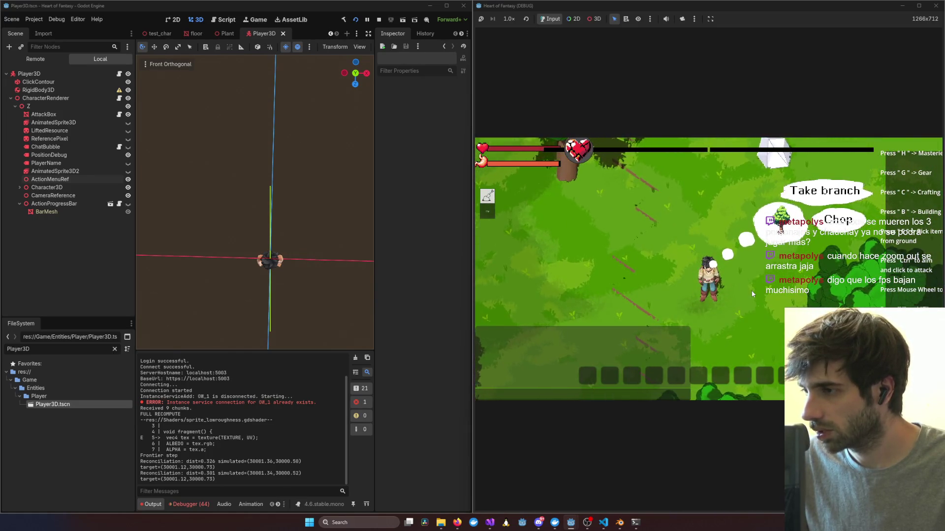
pyautogui.press('s')
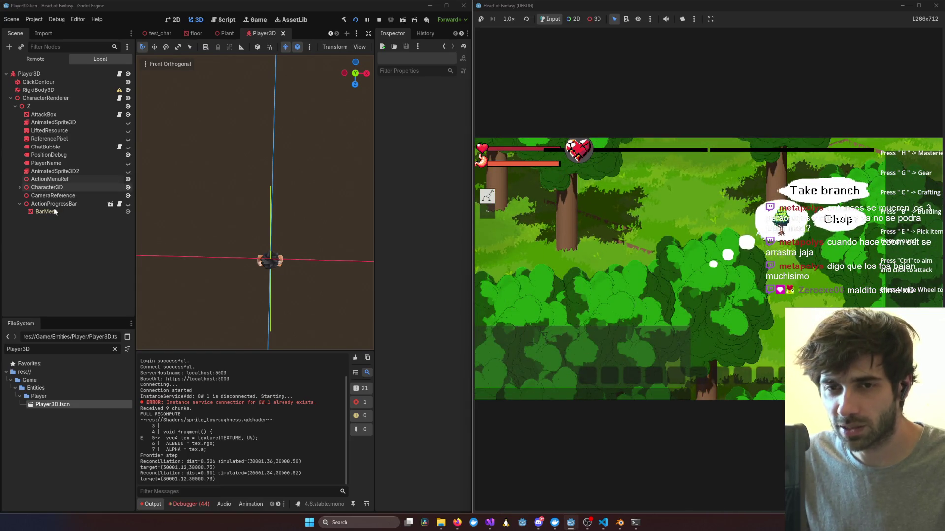
pyautogui.click(62, 179)
# Raise the ActionMenuRef anchor above the character's head and check the bubbles in game.
pyautogui.moveTo(320, 299); pyautogui.dragTo(329, 187)
pyautogui.click(734, 281)
pyautogui.press('w')
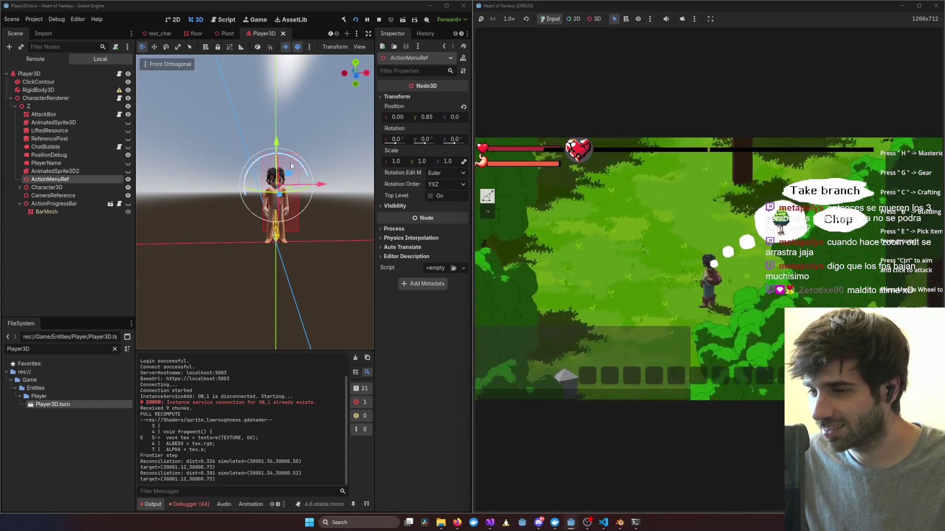
pyautogui.moveTo(276, 143); pyautogui.dragTo(276, 132)
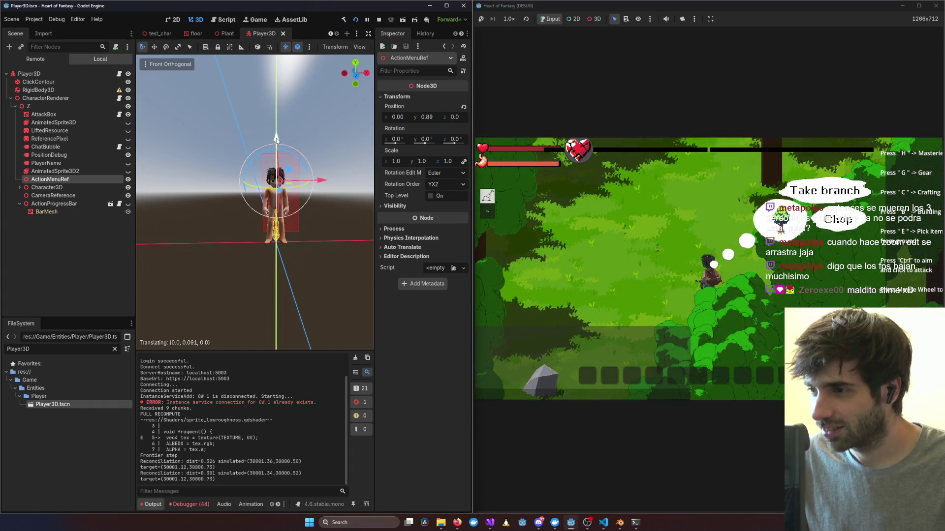
pyautogui.click(307, 174)
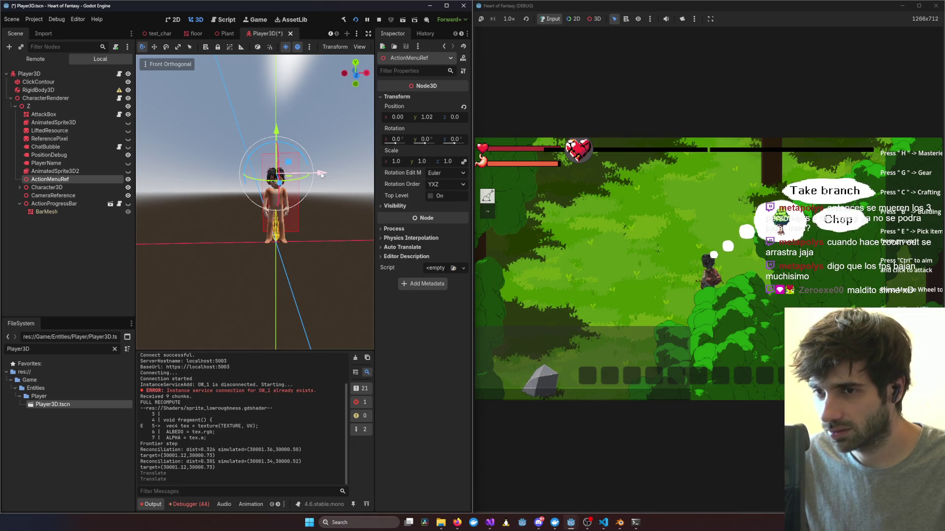
# Fine-tune the anchor to position -0.1, 1.14, 0, checking bubble placement, then stop the game.
pyautogui.moveTo(322, 174); pyautogui.dragTo(324, 172)
pyautogui.click(656, 235)
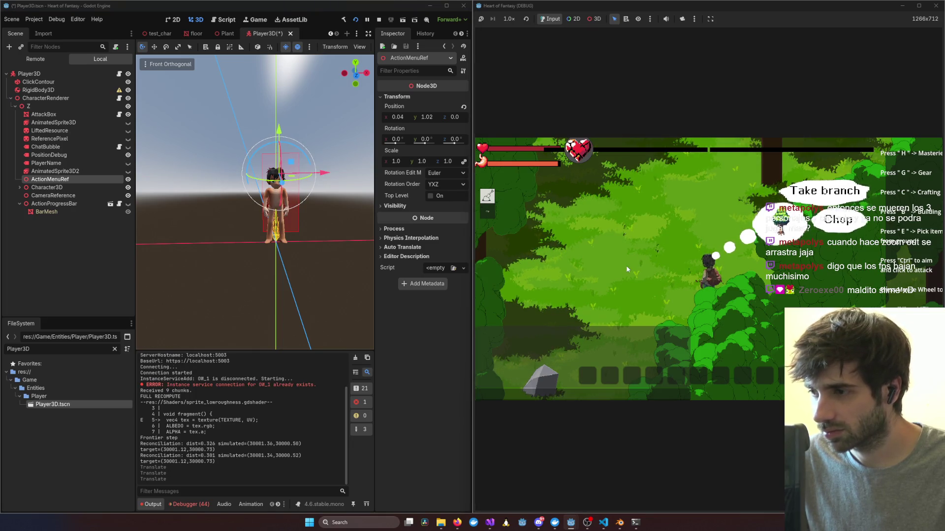
pyautogui.moveTo(324, 173); pyautogui.dragTo(331, 175)
pyautogui.moveTo(284, 156); pyautogui.dragTo(328, 144)
pyautogui.click(673, 259)
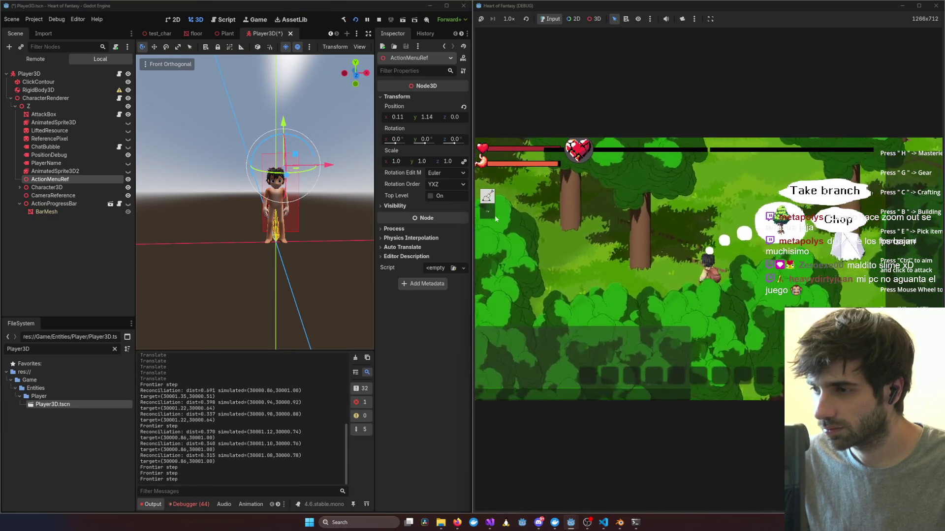
pyautogui.moveTo(326, 170)
pyautogui.mouseDown()
pyautogui.moveTo(333, 165)
pyautogui.moveTo(313, 209)
pyautogui.moveTo(315, 237)
pyautogui.moveTo(295, 231)
pyautogui.mouseUp()
pyautogui.click(720, 317)
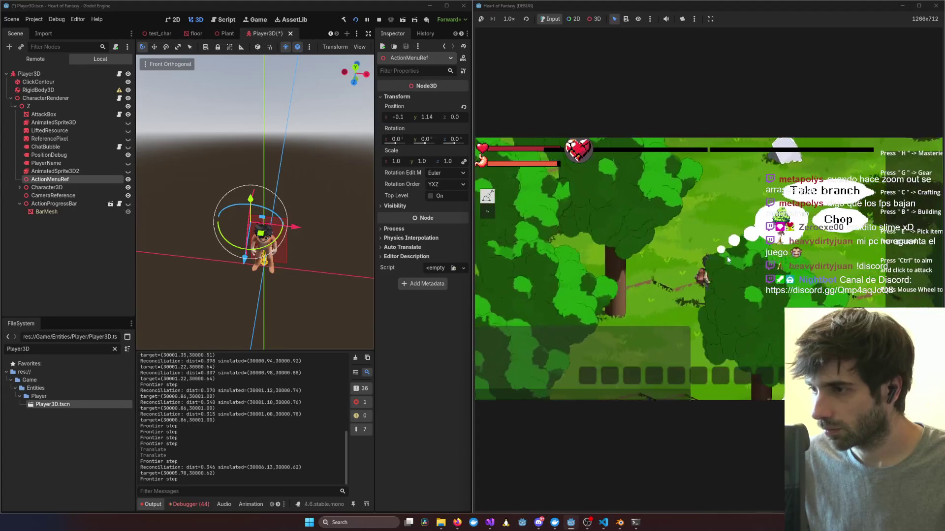
pyautogui.click(936, 5)
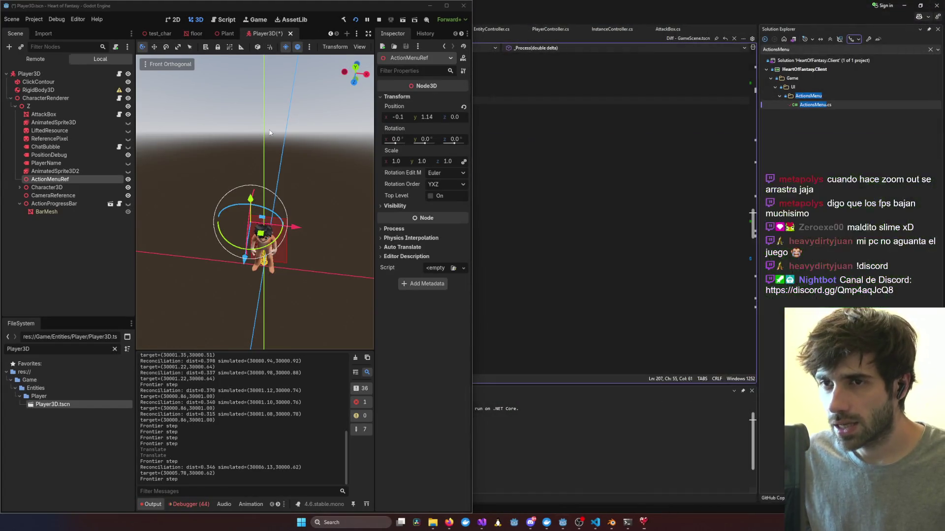
# Save the player scene and enter the commit message 'fixed actions menu' in Git Changes.
pyautogui.click(270, 135)
pyautogui.hotkey('ctrl', 's')
pyautogui.click(541, 227)
pyautogui.moveTo(640, 525)
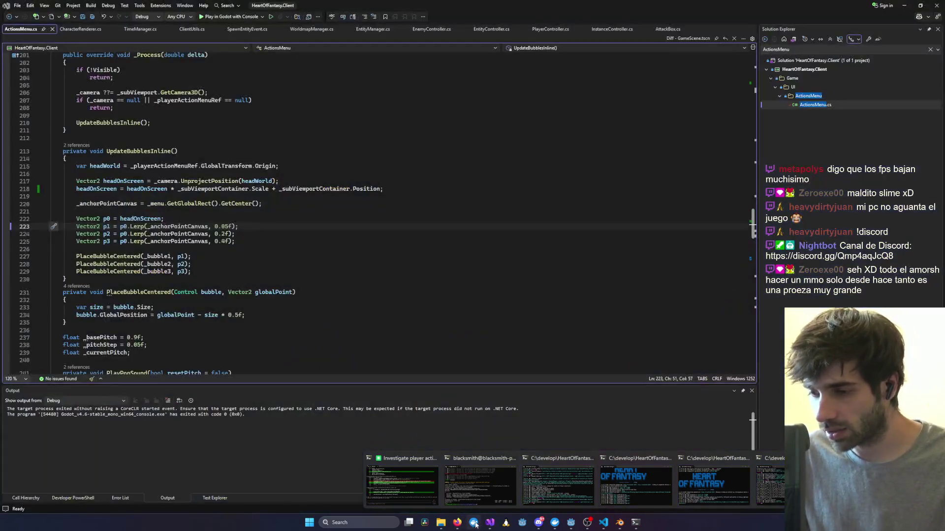
pyautogui.click(680, 492)
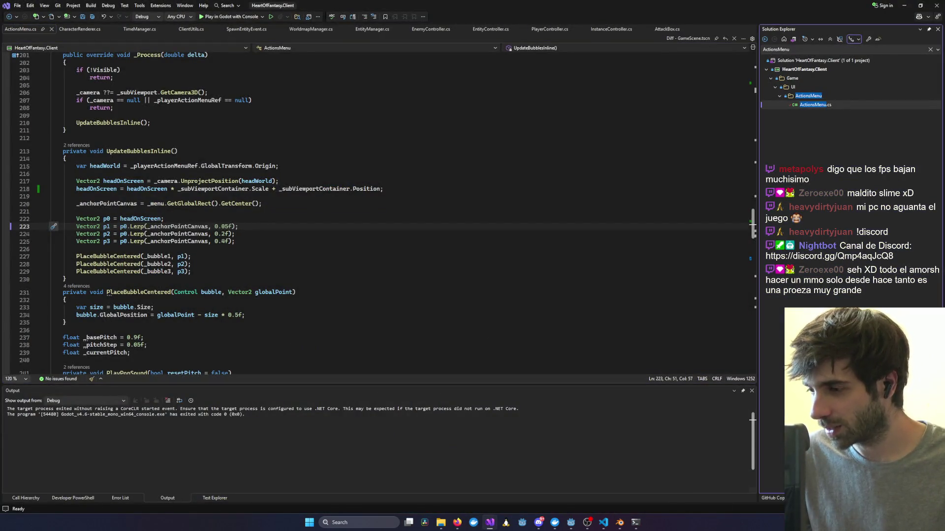
pyautogui.write('fixed actions menu')
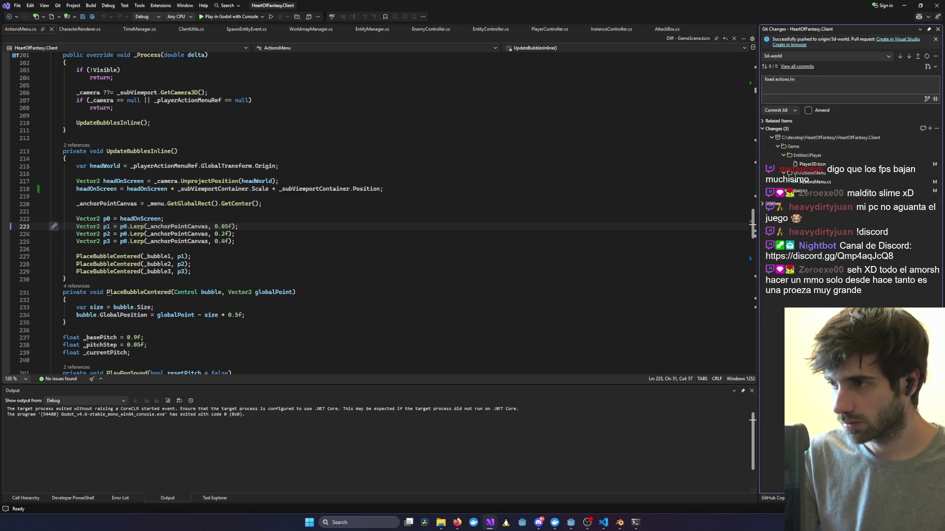
# Keep Globals.cs's localhost HOST_IP line commented out, save it, and review the Player3D.tscn diff.
pyautogui.doubleClick(801, 190)
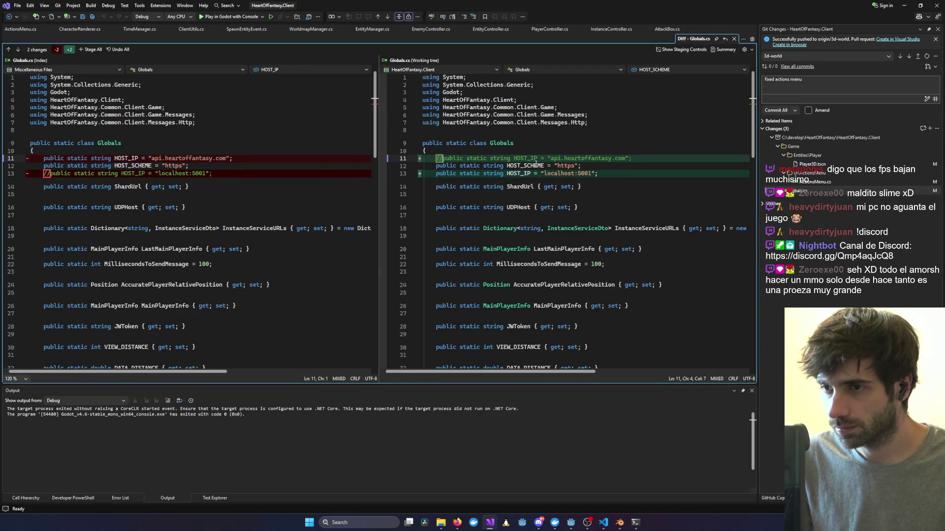
pyautogui.hotkey('ctrl', 'z')
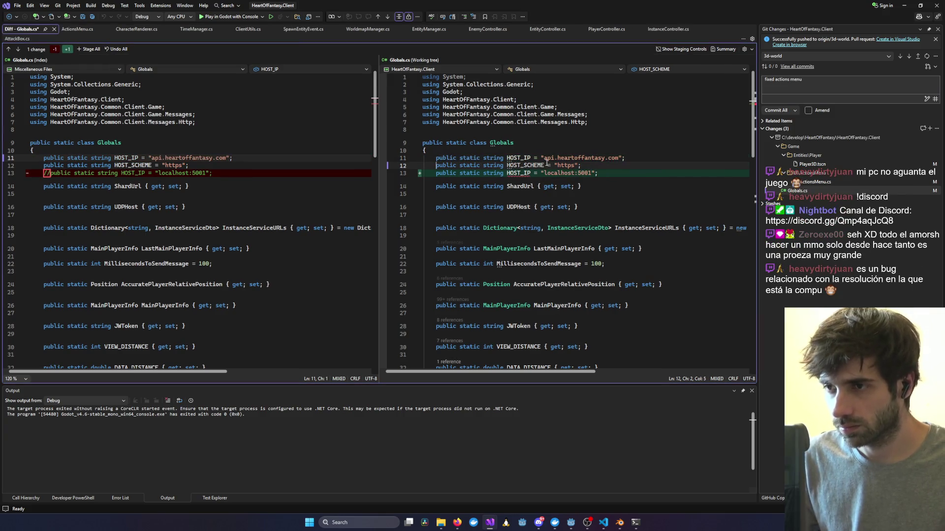
pyautogui.write('//')
pyautogui.click(504, 249)
pyautogui.hotkey('ctrl', 's')
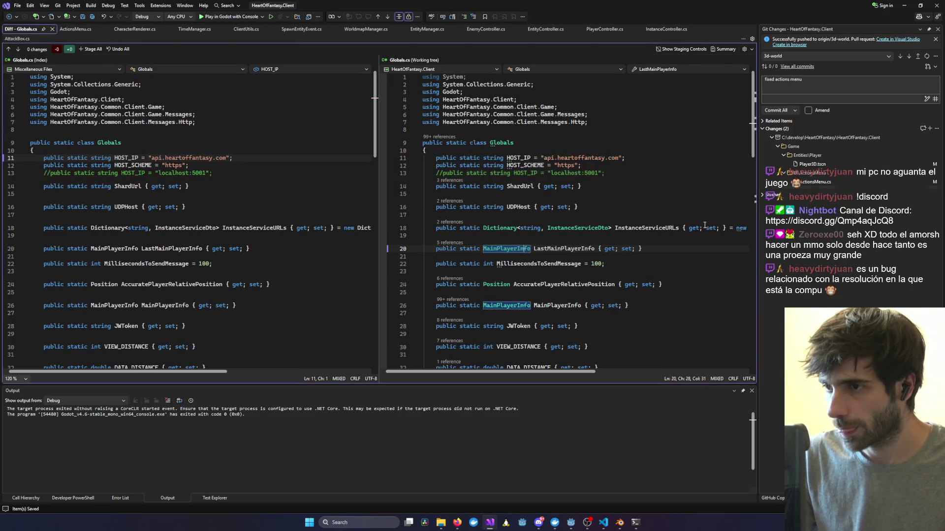
pyautogui.click(817, 164)
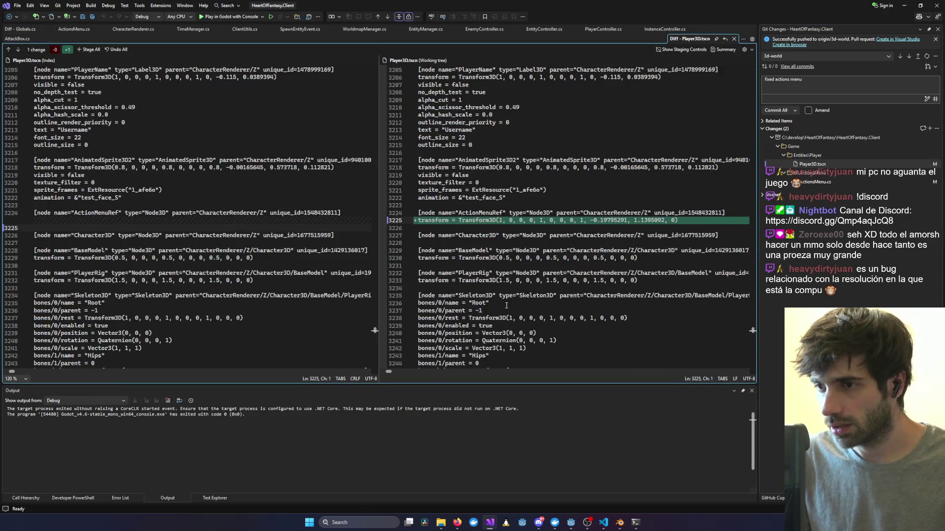
pyautogui.click(905, 7)
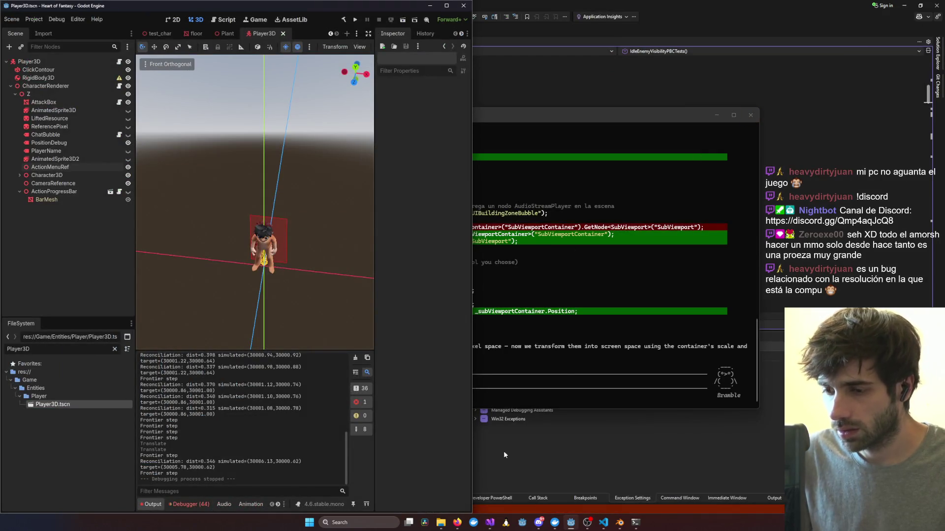
# Commit all changes as 'fixed actions menu' and push the 3d-world branch.
pyautogui.moveTo(489, 526)
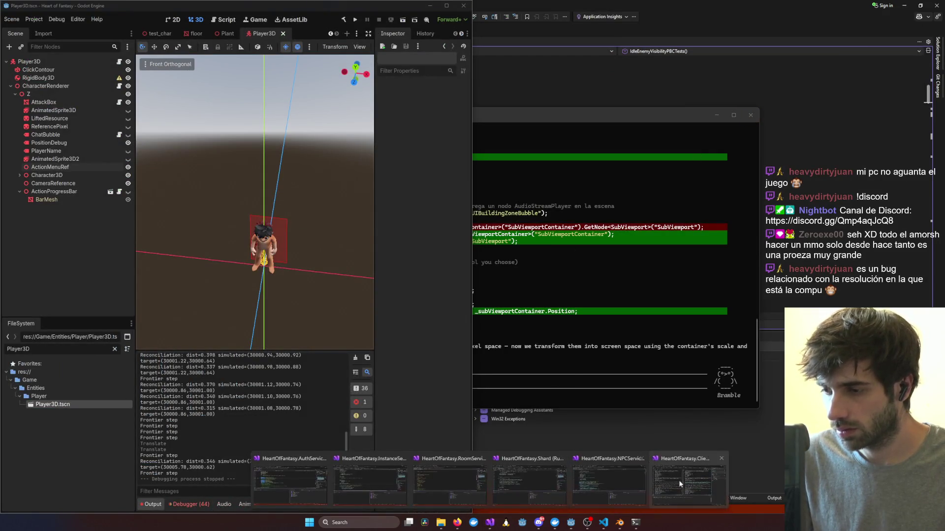
pyautogui.click(689, 480)
pyautogui.click(805, 78)
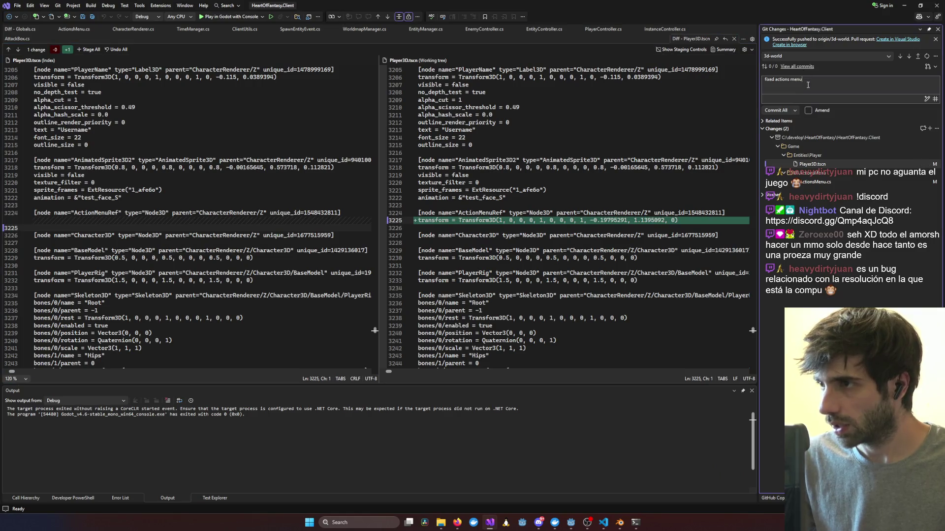
pyautogui.click(794, 111)
pyautogui.click(656, 161)
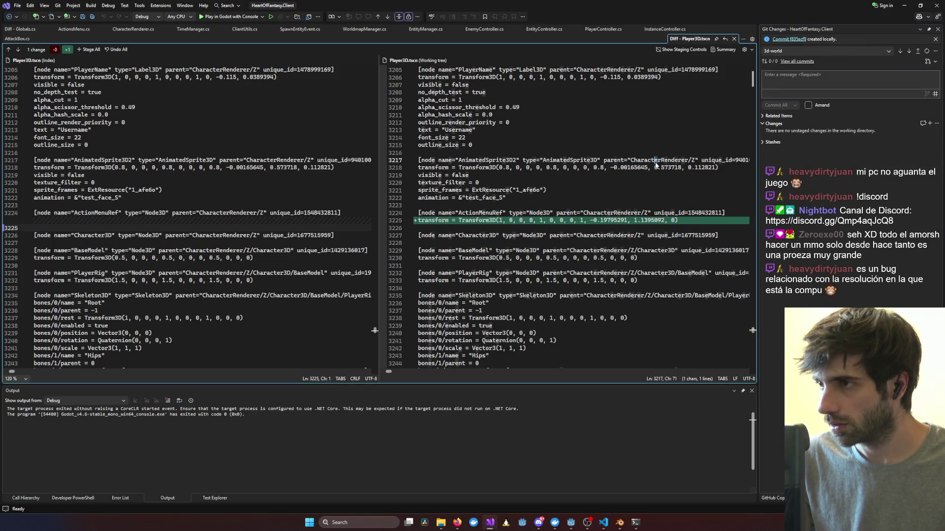
# Minimize Visual Studio and bring the deploy terminal forward.
pyautogui.click(904, 5)
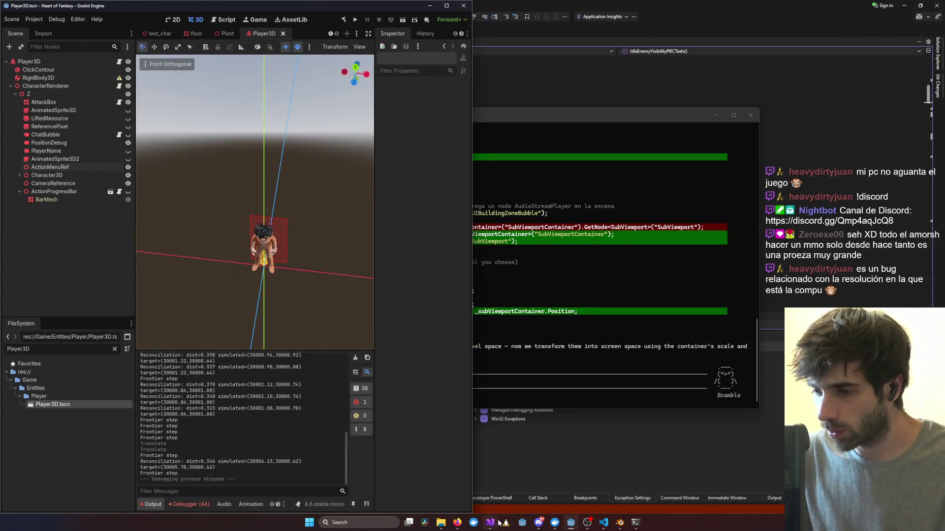
pyautogui.moveTo(499, 523)
pyautogui.moveTo(635, 523)
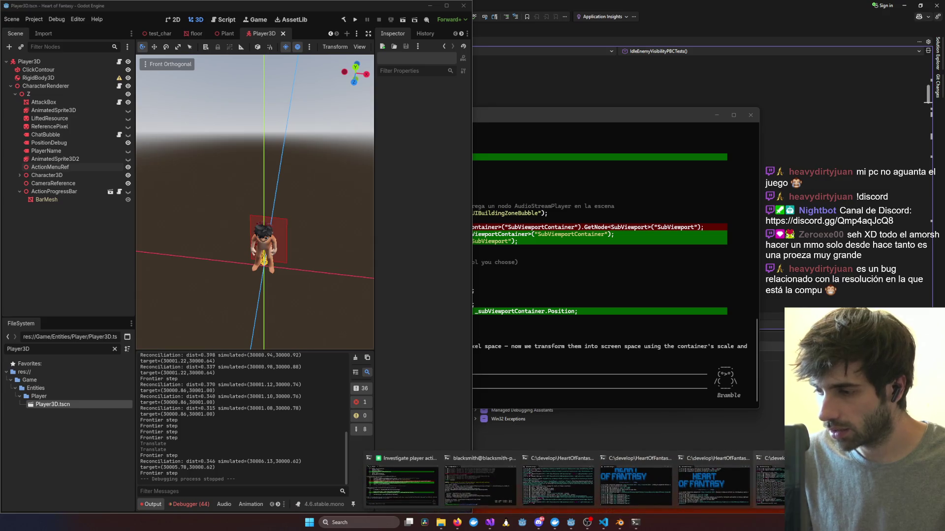
pyautogui.click(492, 482)
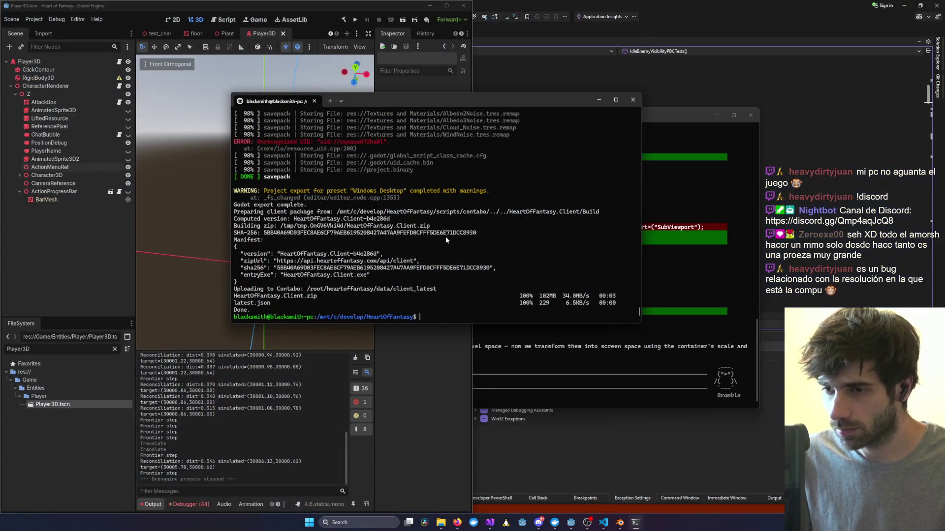
# Rerun ./scripts/contabo/deploy_latest_client.sh to export and upload HeartOfFantasy.Client-f835acf to Contabo.
pyautogui.press('Up')
pyautogui.press('Return')
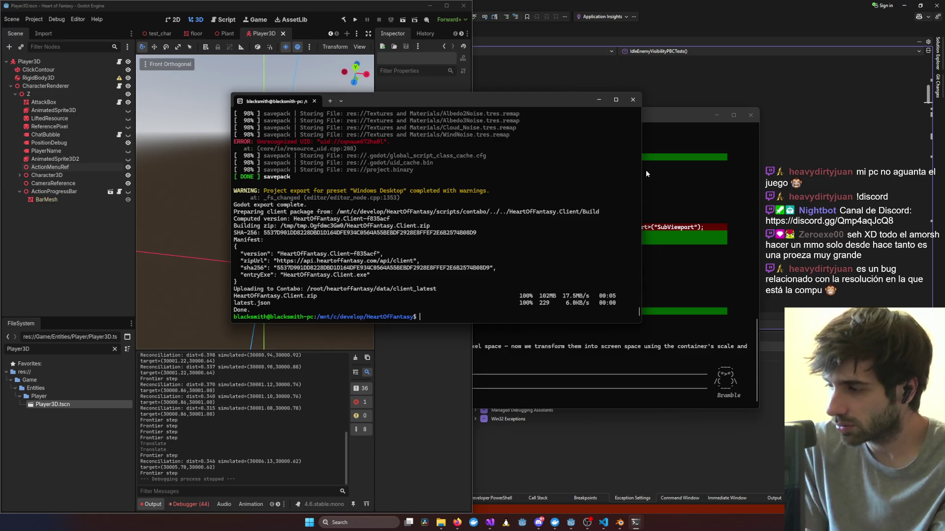
pyautogui.hotkey('alt', 'Tab')
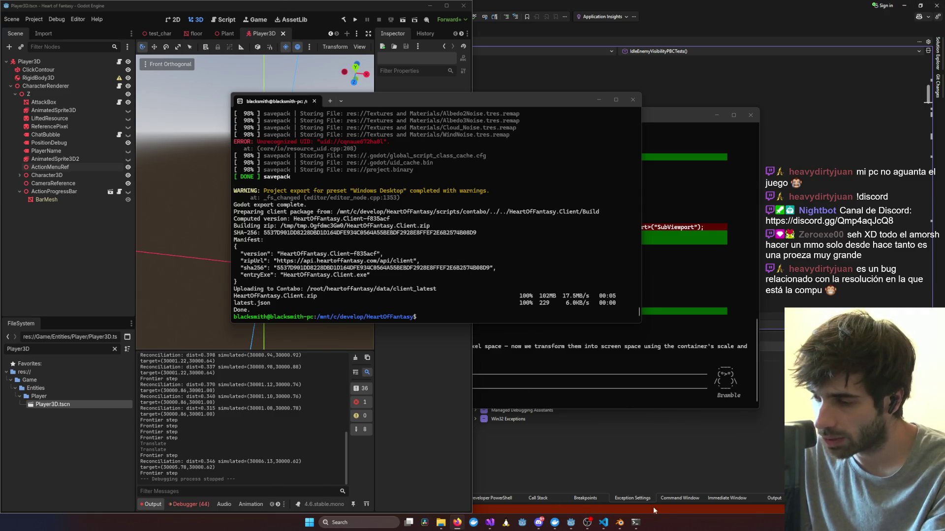
pyautogui.moveTo(489, 521)
pyautogui.moveTo(662, 479)
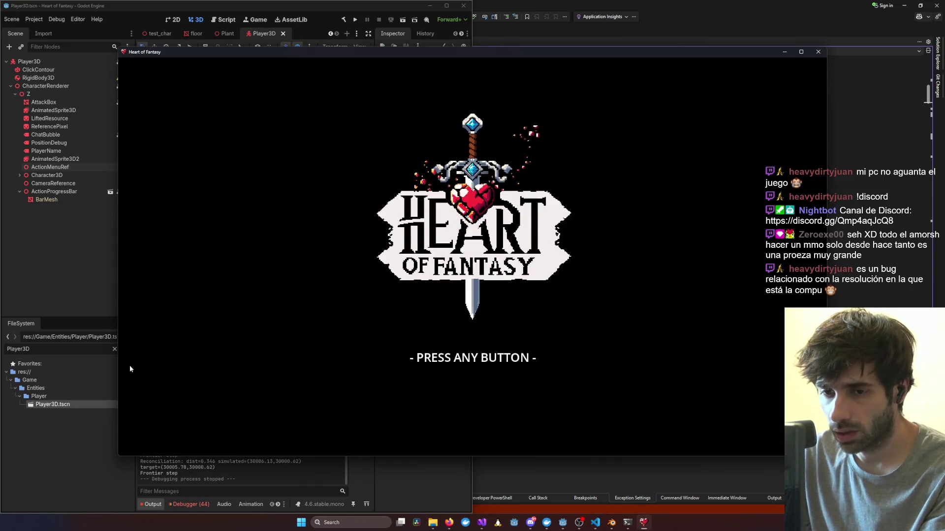
# Log in with the account's username and password and start playing with a character.
pyautogui.click(130, 368)
pyautogui.click(451, 343)
pyautogui.write('Blacksmith')
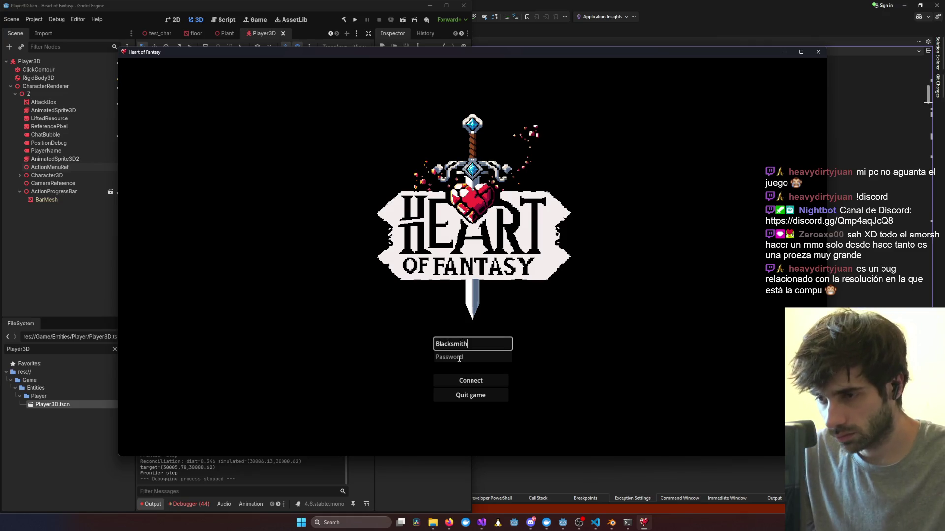
pyautogui.press('Tab')
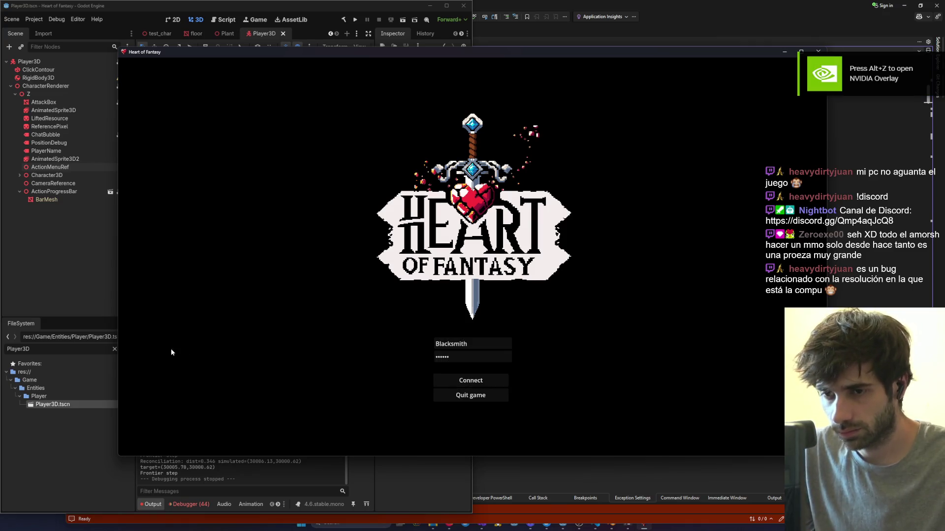
pyautogui.click(434, 380)
pyautogui.click(159, 321)
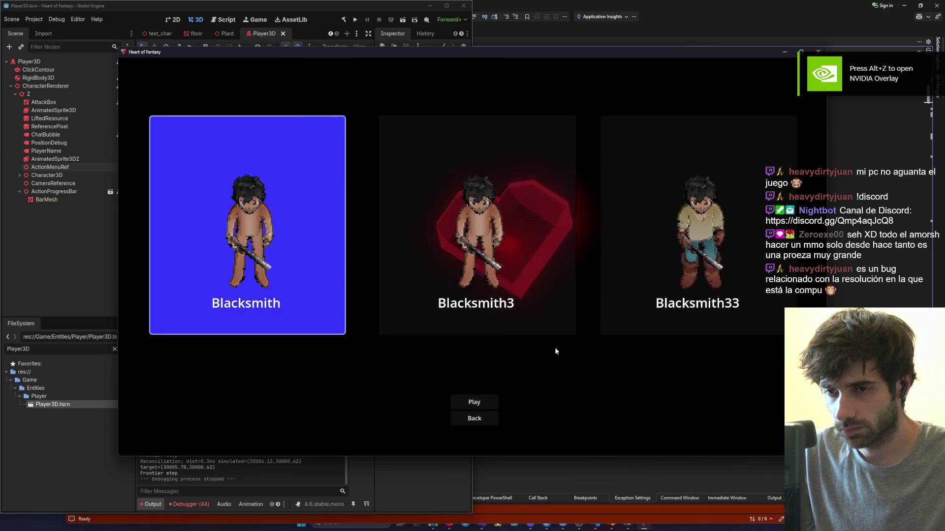
pyautogui.click(485, 402)
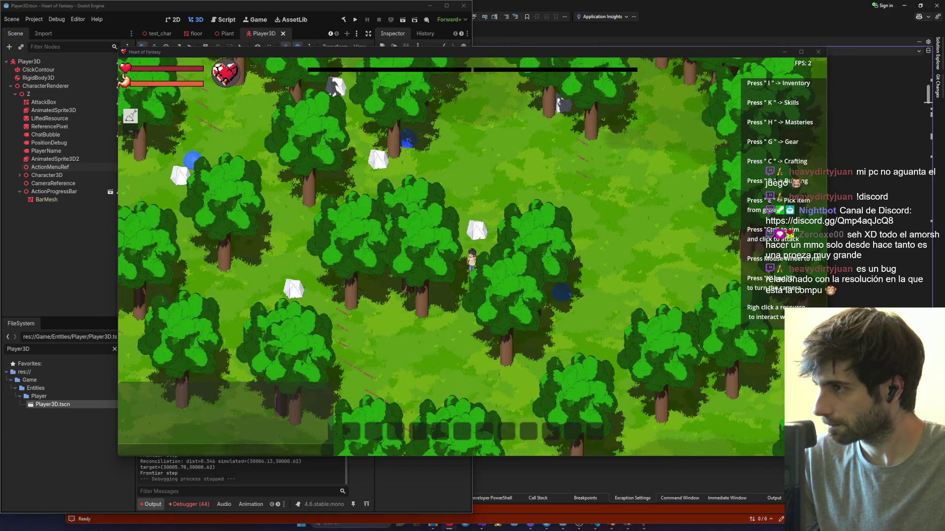
# Walk to another forest spot, check the blue resource's options, and tilt the camera low.
pyautogui.click(603, 243)
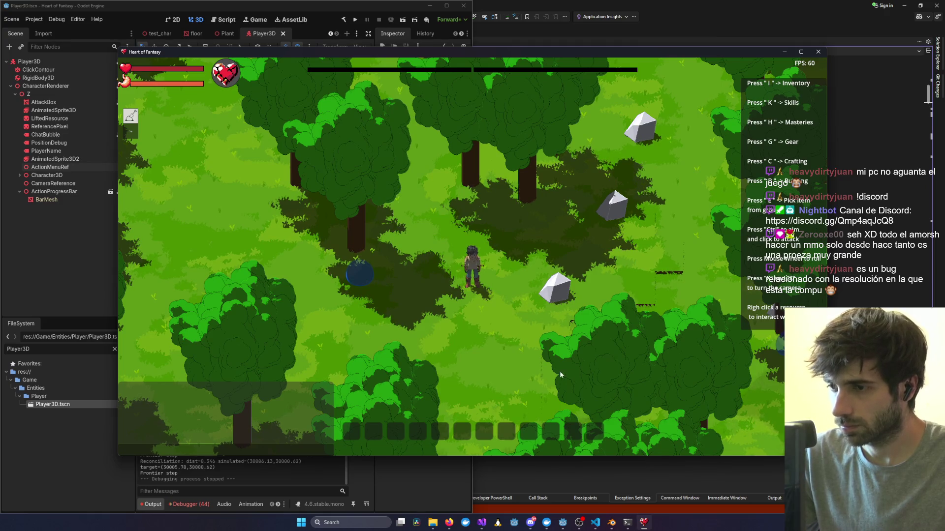
pyautogui.scroll(-3, 601, 401)
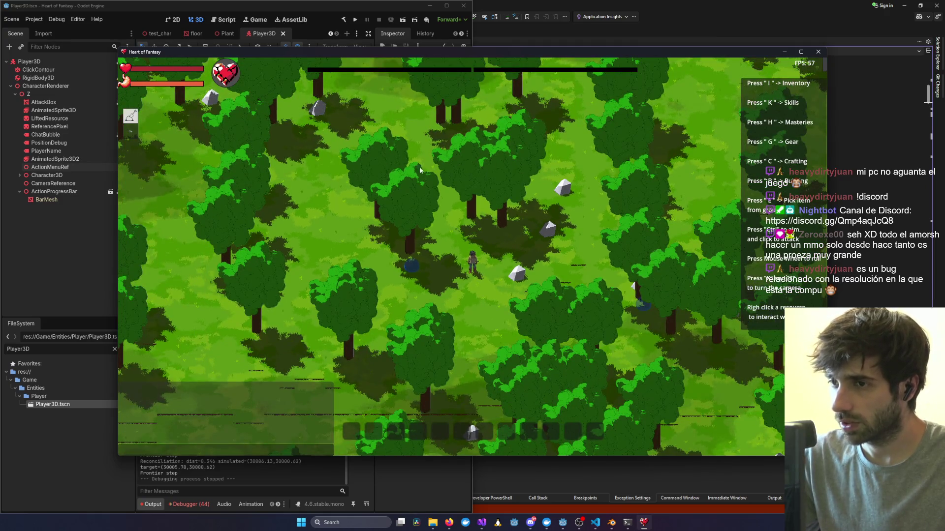
pyautogui.rightClick(408, 260)
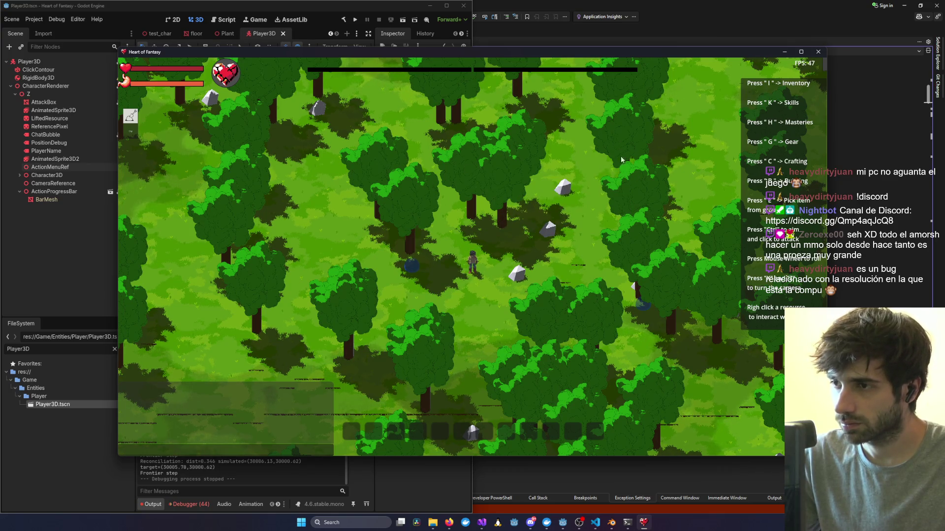
pyautogui.moveTo(560, 393)
pyautogui.mouseDown()
pyautogui.moveTo(551, 266)
pyautogui.moveTo(538, 253)
pyautogui.mouseUp()
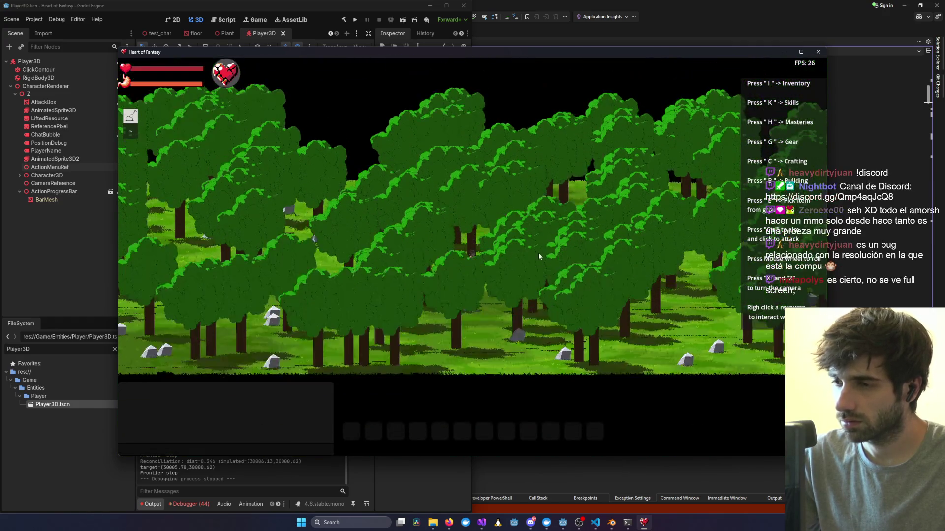
# Tilt the camera side-on, try interacting with the nearby resource, and zoom in.
pyautogui.moveTo(664, 395); pyautogui.dragTo(568, 184)
pyautogui.rightClick(553, 254)
pyautogui.rightClick(565, 276)
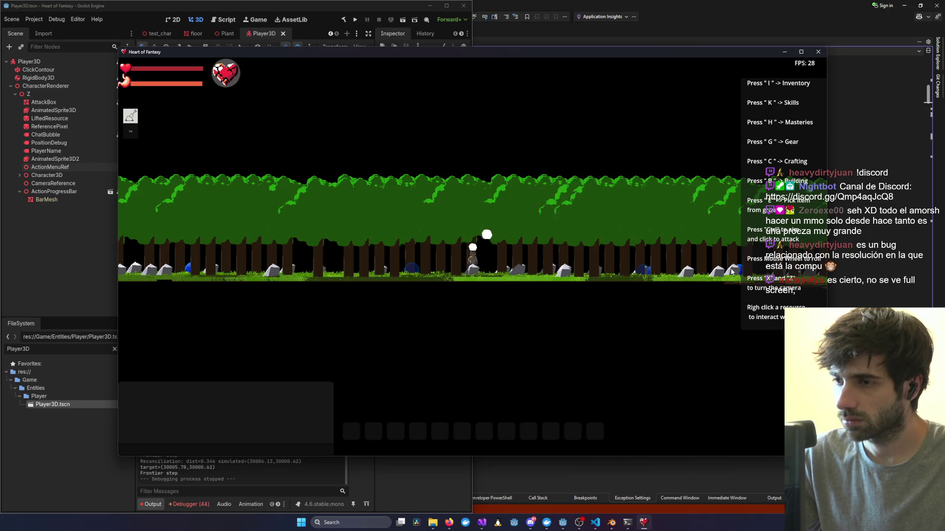
pyautogui.scroll(3, 610, 316)
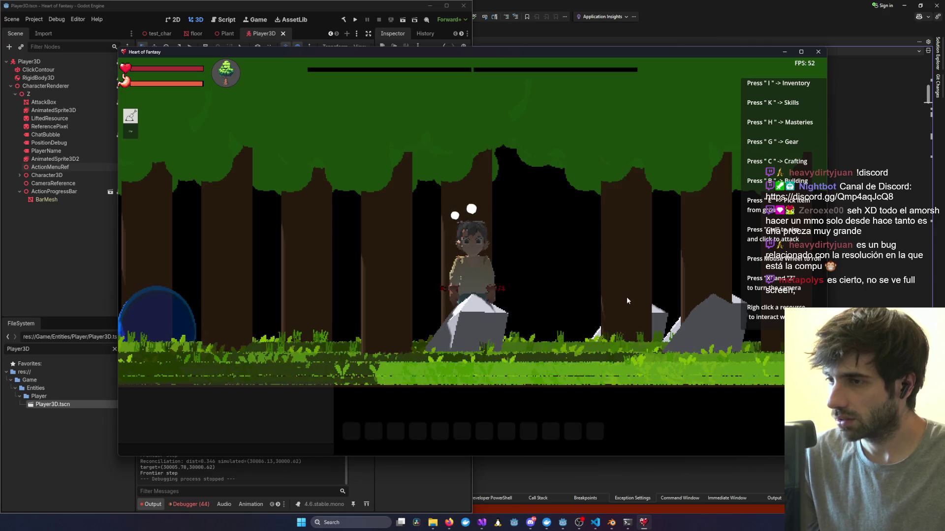
pyautogui.scroll(-5, 457, 331)
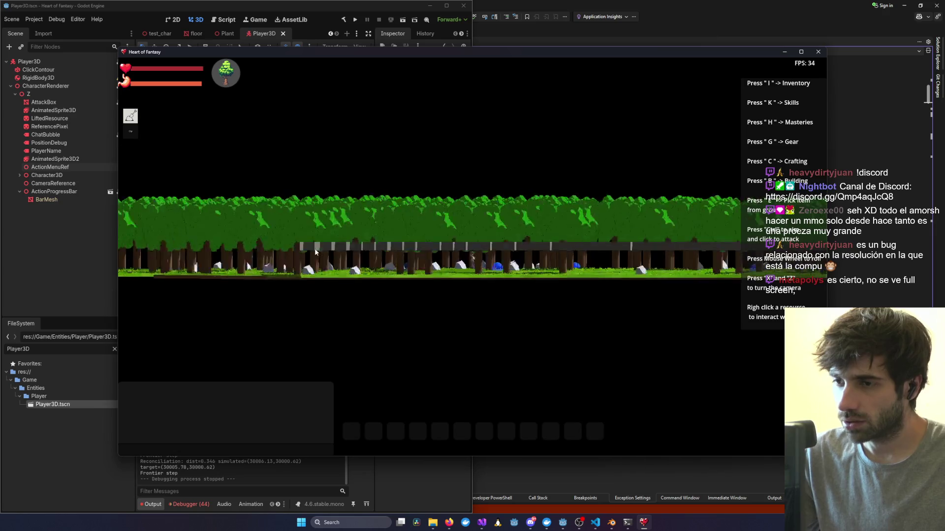
pyautogui.scroll(3, 335, 246)
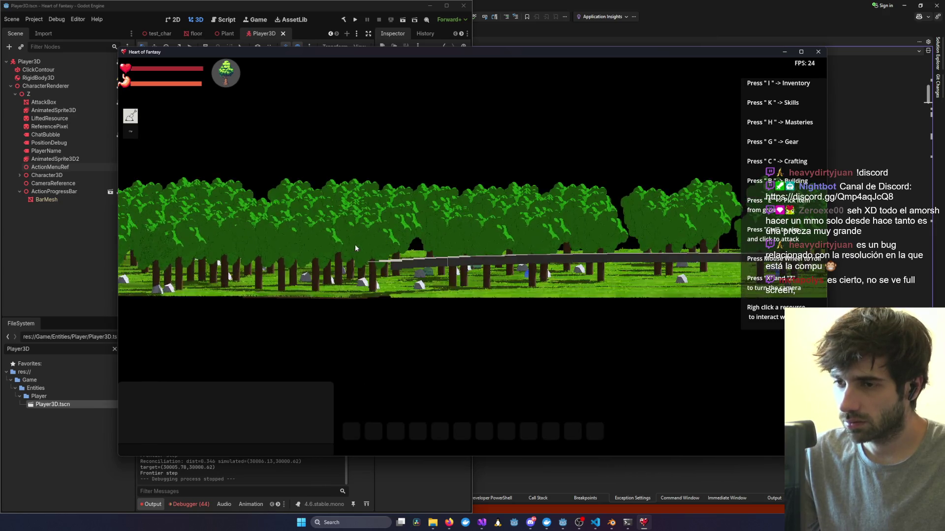
pyautogui.scroll(5, 355, 244)
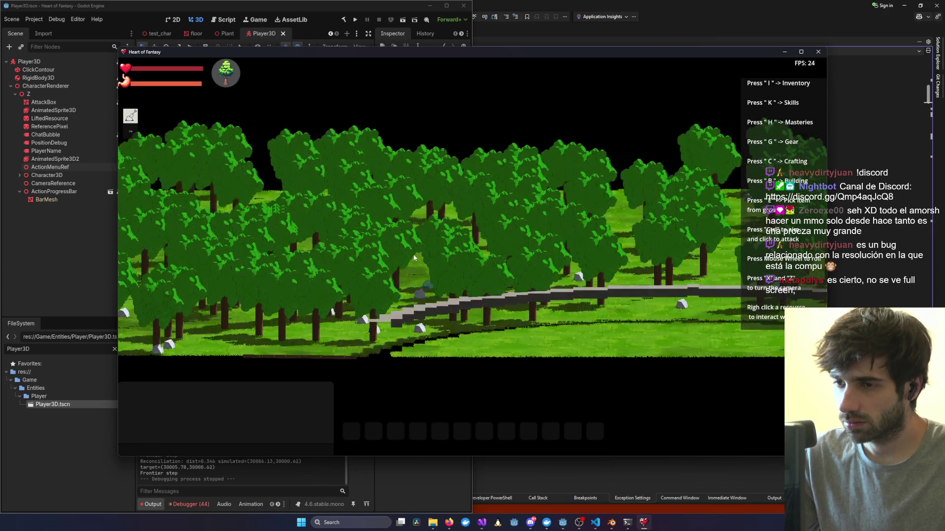
# Rotate the camera around the forest and character until the stone path runs across the view.
pyautogui.press('x')
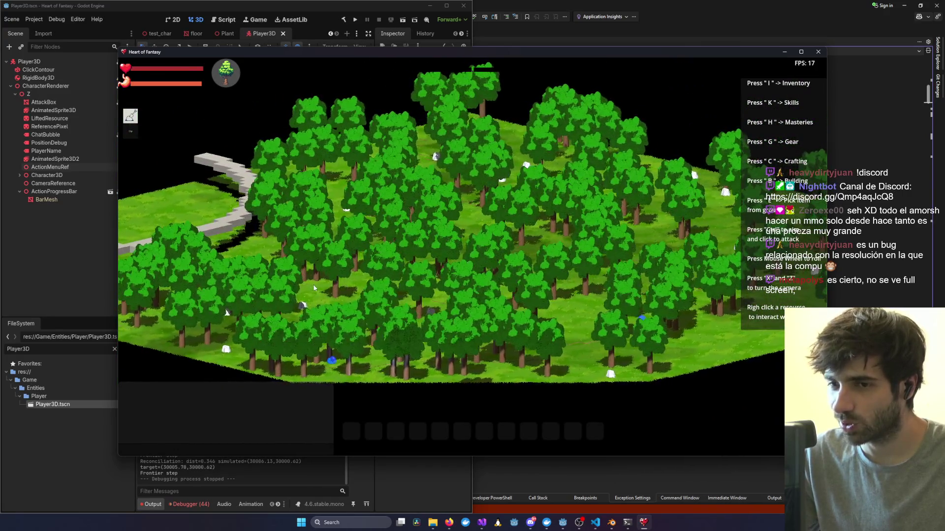
pyautogui.press('z')
pyautogui.press('z')
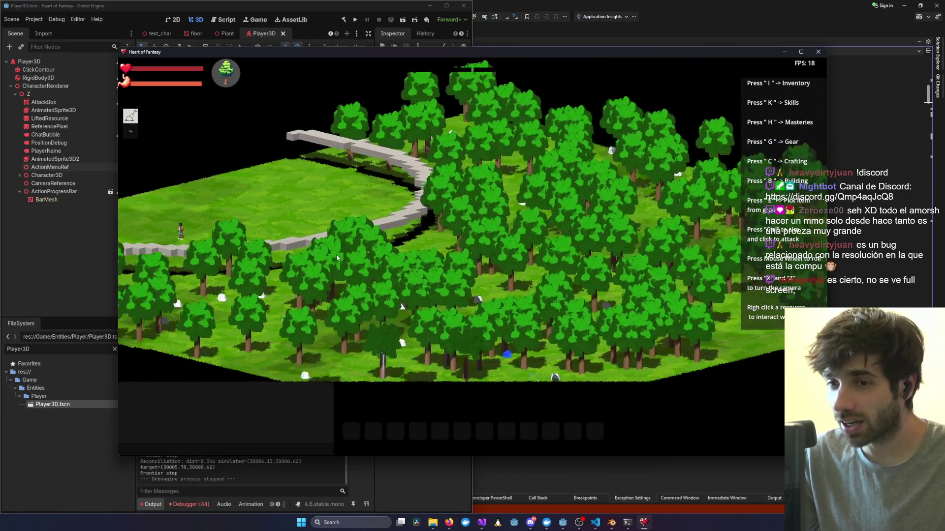
pyautogui.press('z')
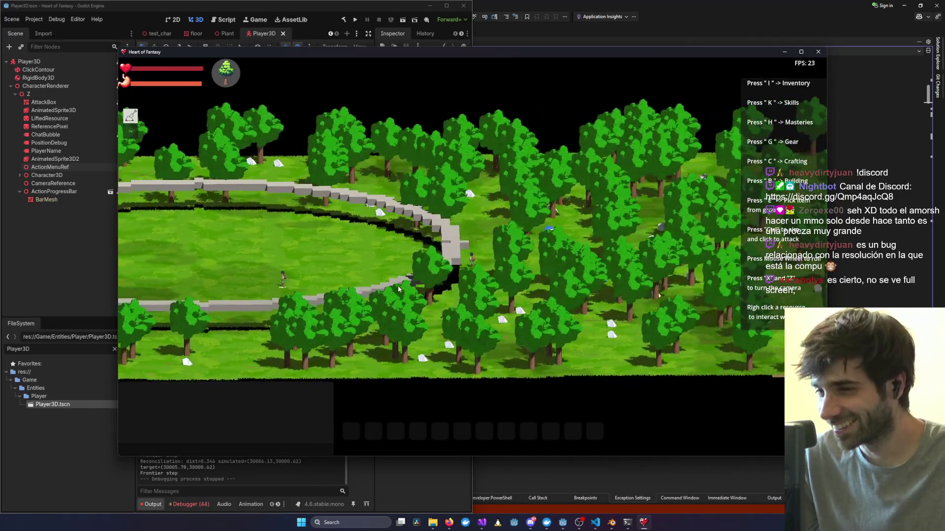
pyautogui.scroll(3, 398, 289)
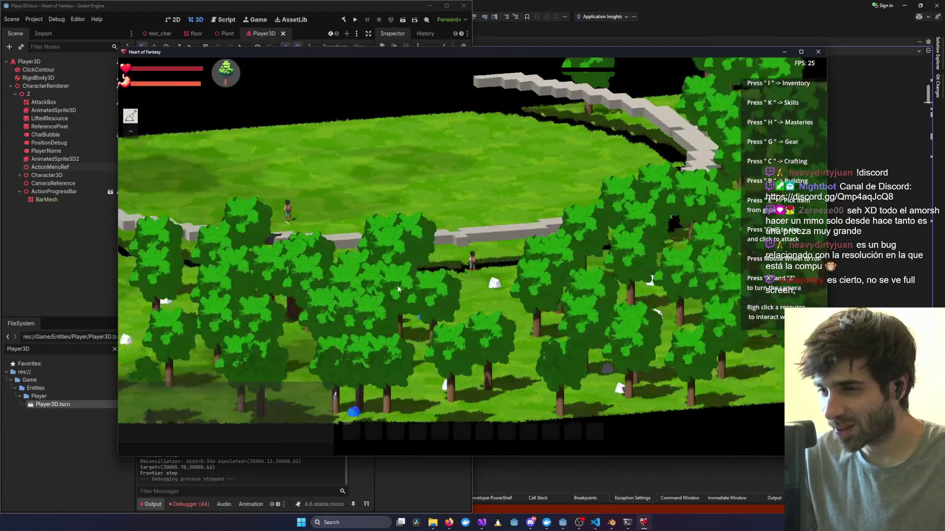
pyautogui.press('z')
pyautogui.scroll(3, 586, 295)
pyautogui.press('z')
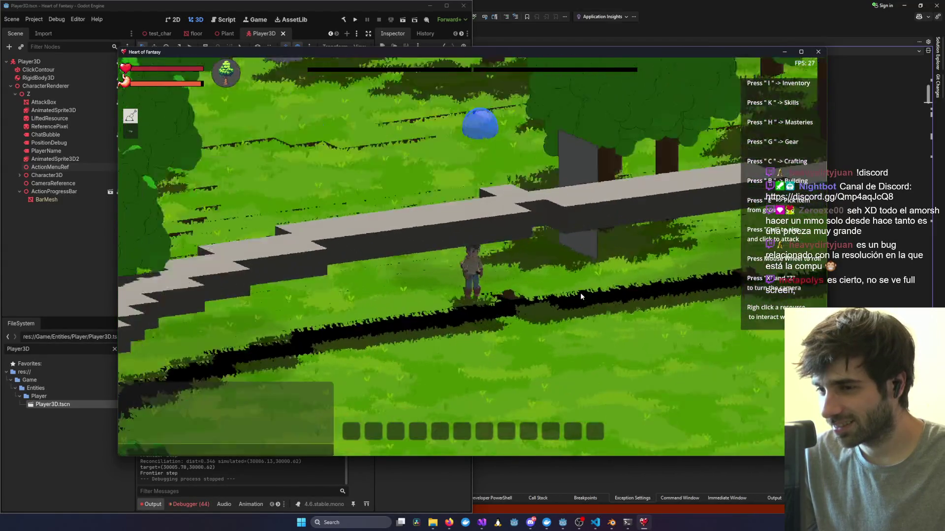
pyautogui.scroll(-5, 487, 348)
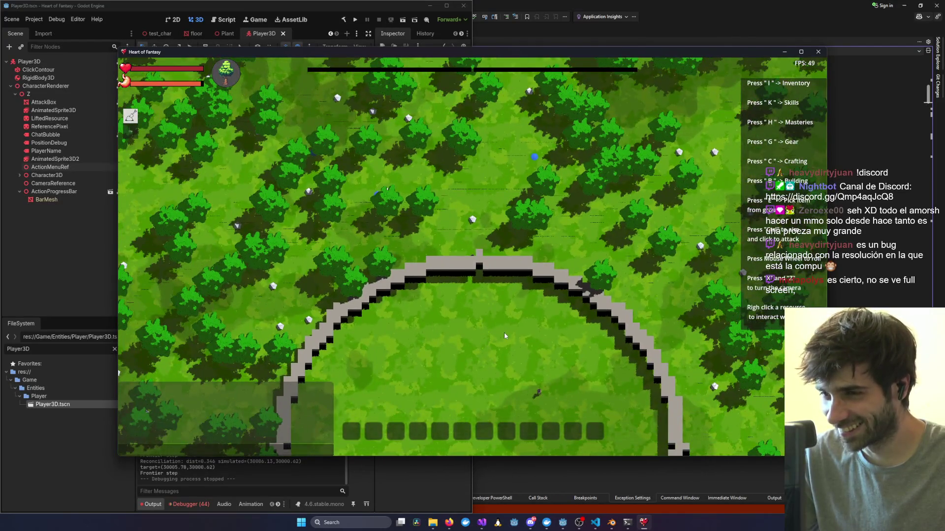
pyautogui.press('z')
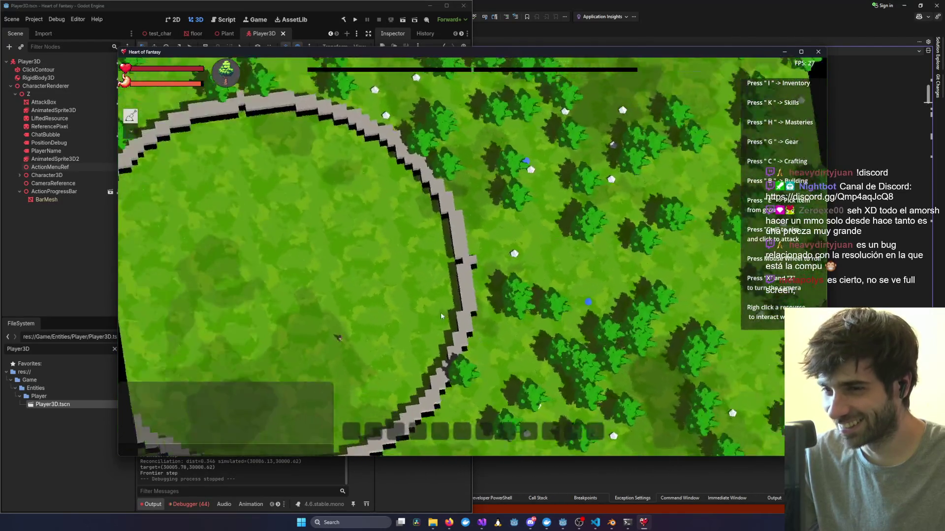
pyautogui.scroll(5, 492, 270)
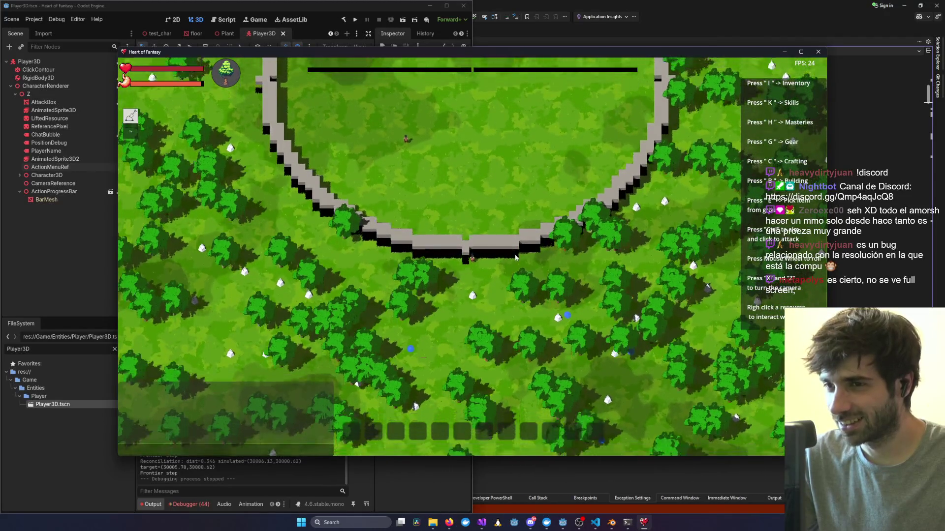
# Orbit around the walled clearing and character, ending on an angled close view.
pyautogui.press('x')
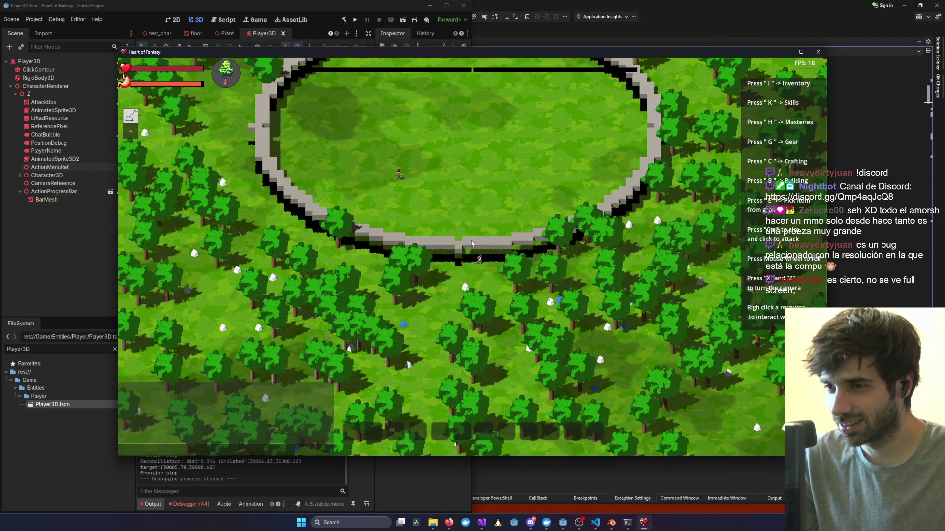
pyautogui.press('x')
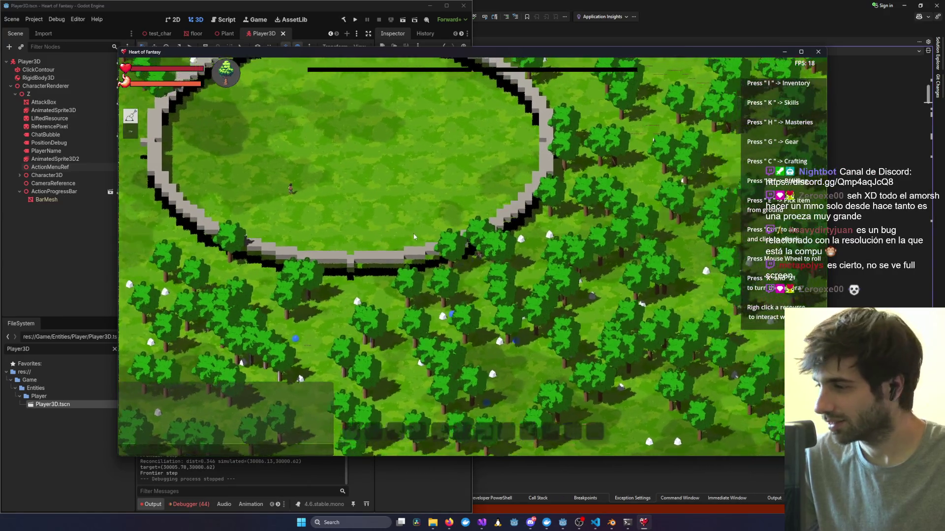
pyautogui.press('x')
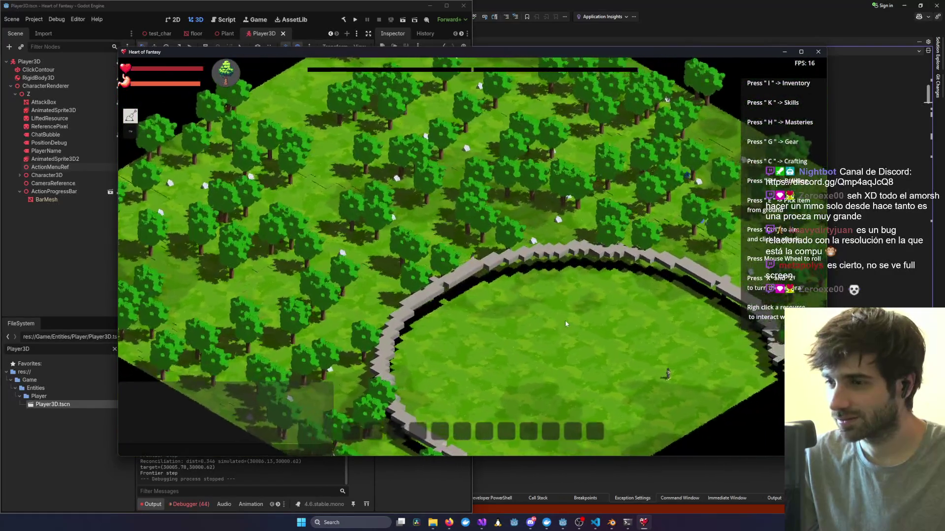
pyautogui.scroll(5, 565, 320)
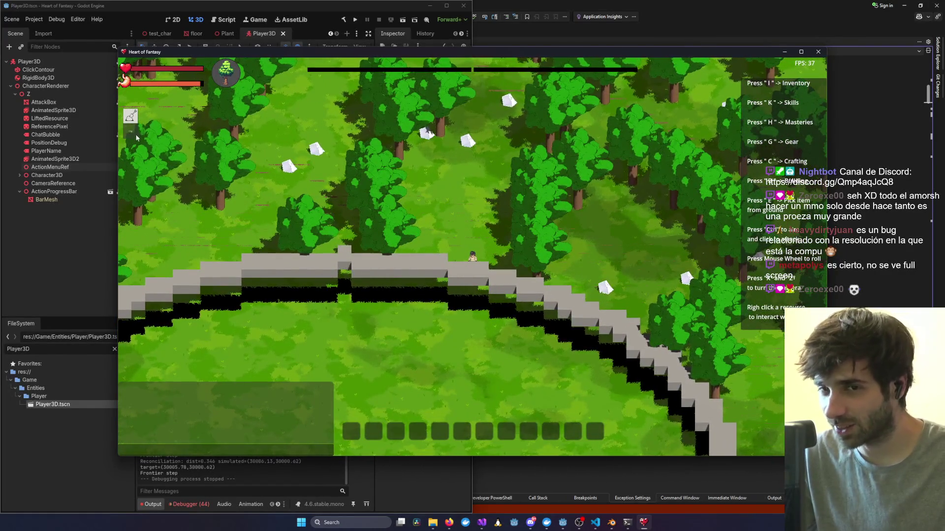
pyautogui.press('x')
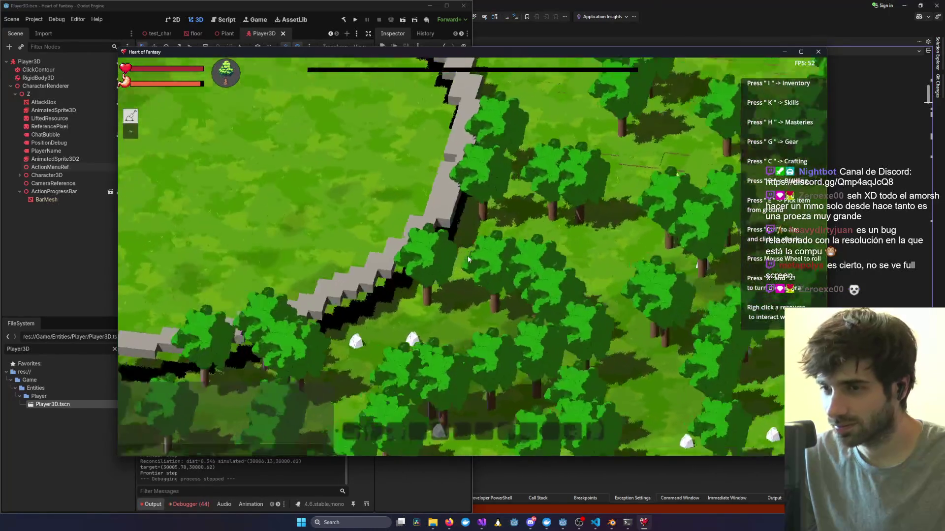
pyautogui.press('x')
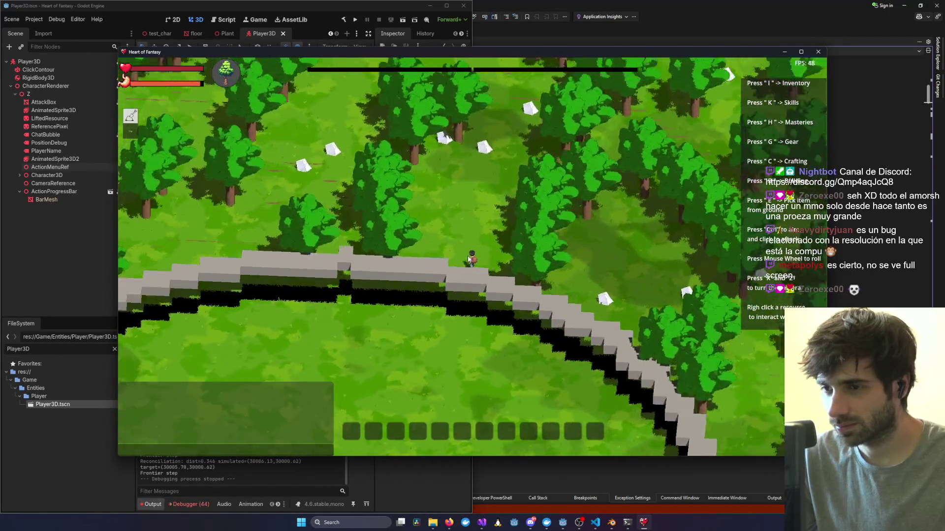
pyautogui.scroll(5, 468, 256)
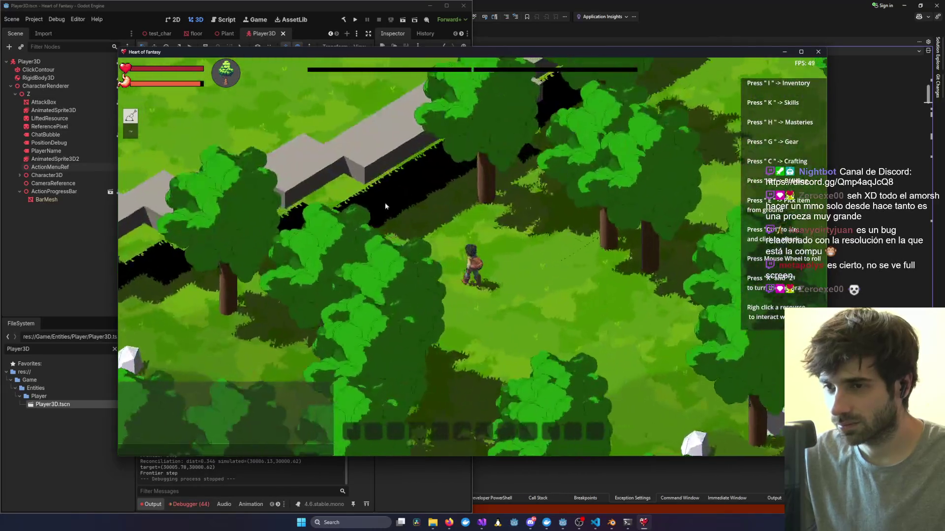
pyautogui.press('x')
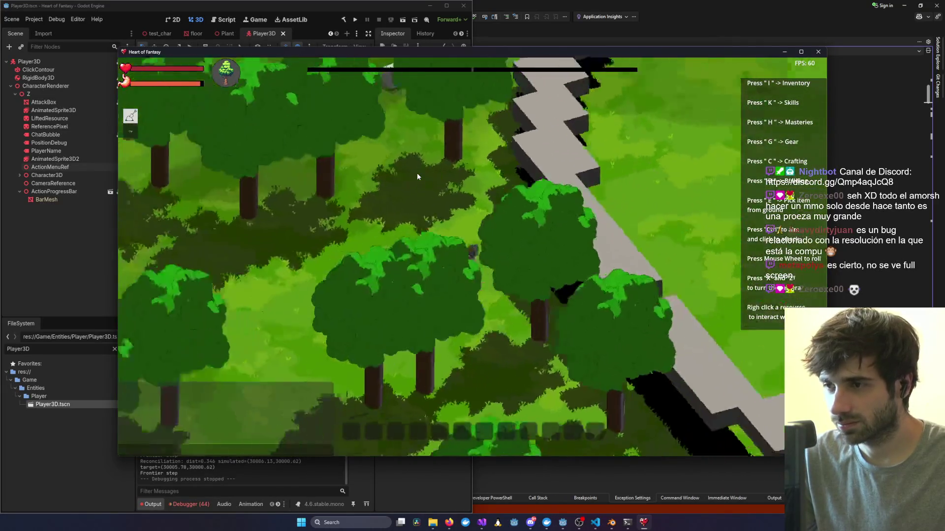
pyautogui.scroll(-5, 417, 174)
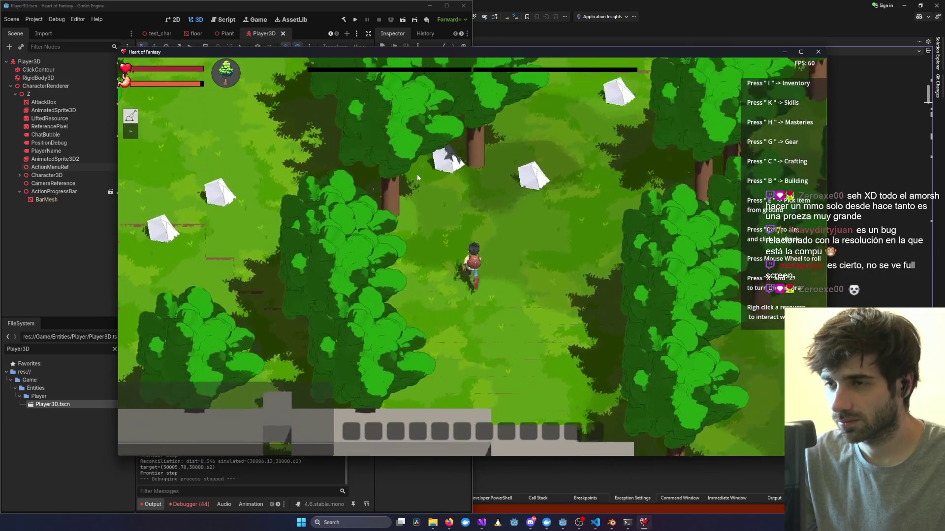
pyautogui.press('x')
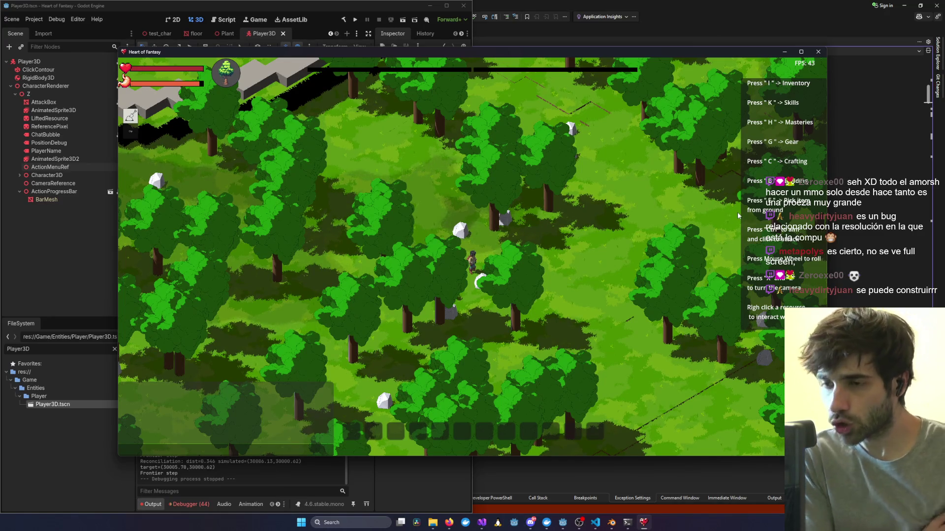
pyautogui.press('b')
pyautogui.click(277, 116)
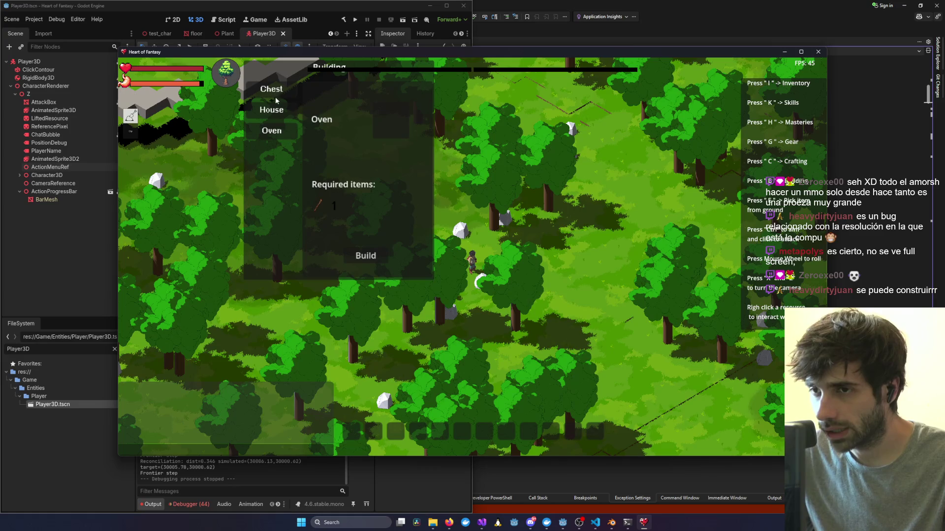
pyautogui.moveTo(309, 85); pyautogui.dragTo(292, 174)
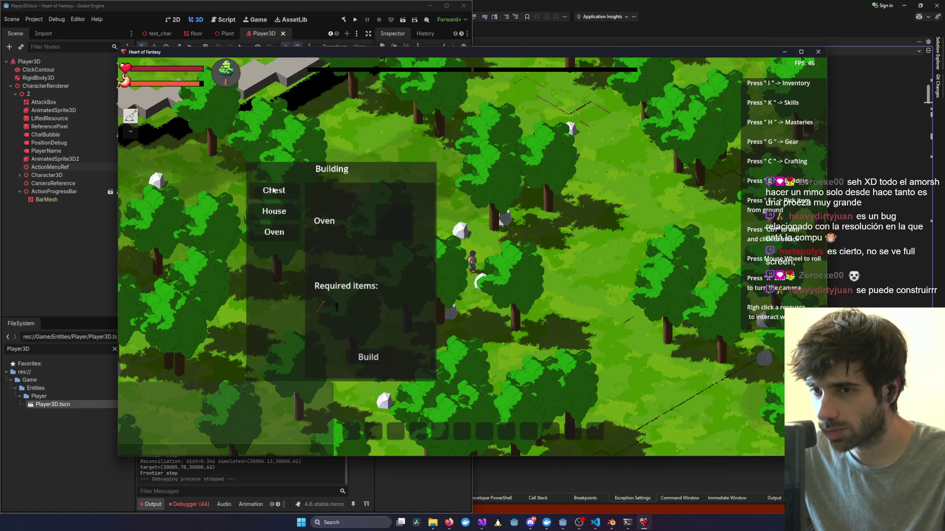
pyautogui.press('b')
pyautogui.click(391, 188)
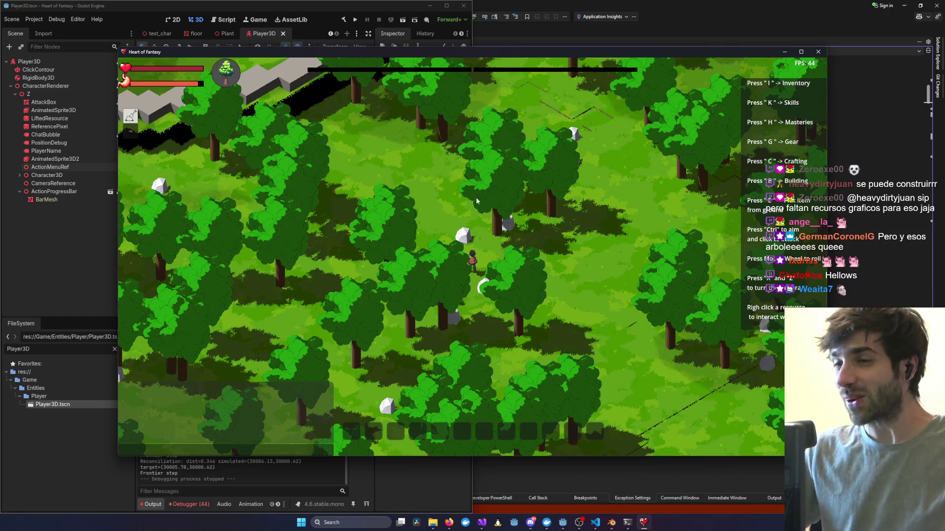
# Glance at the tree model in Blender, then orbit the game camera round to the rock.
pyautogui.scroll(3, 505, 211)
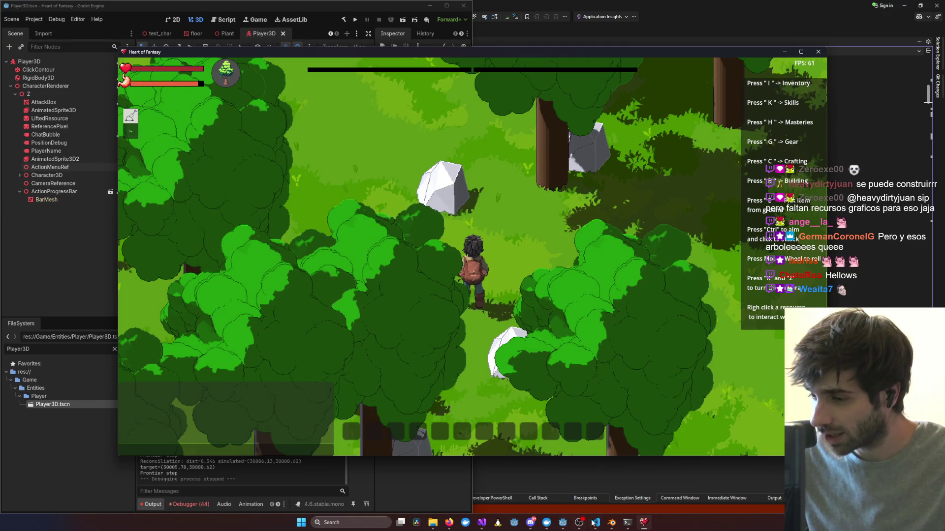
pyautogui.click(611, 523)
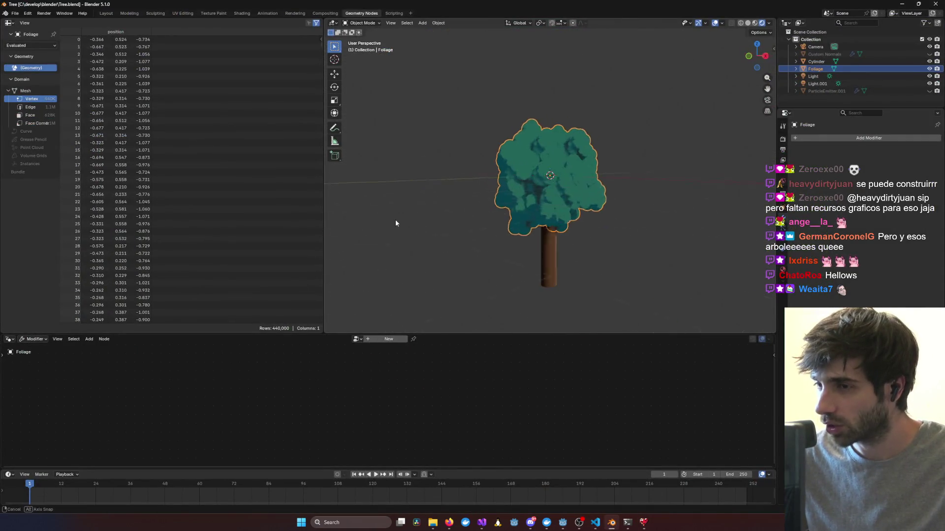
pyautogui.click(904, 4)
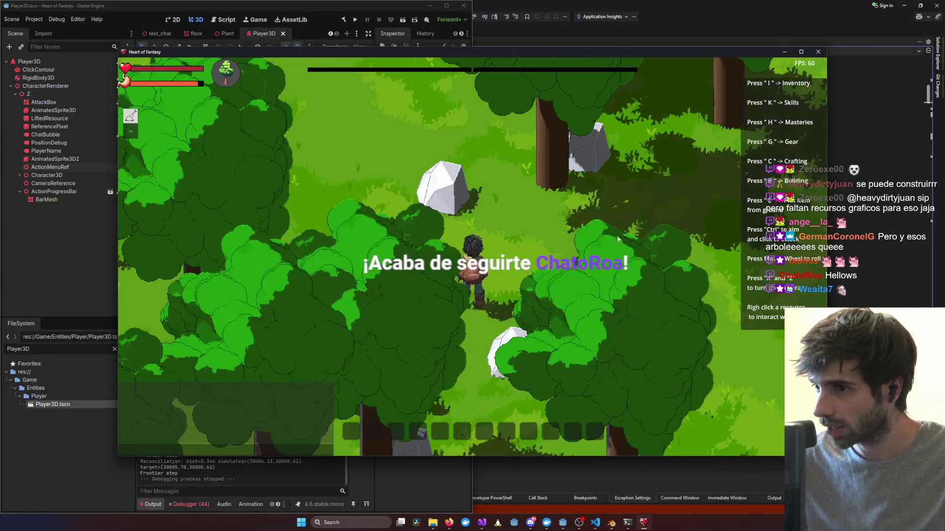
pyautogui.press('x')
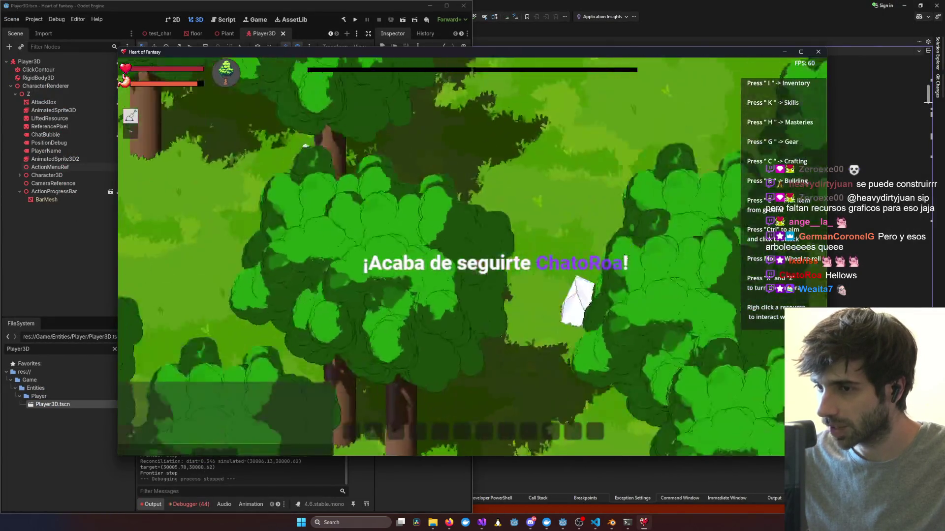
pyautogui.press('x')
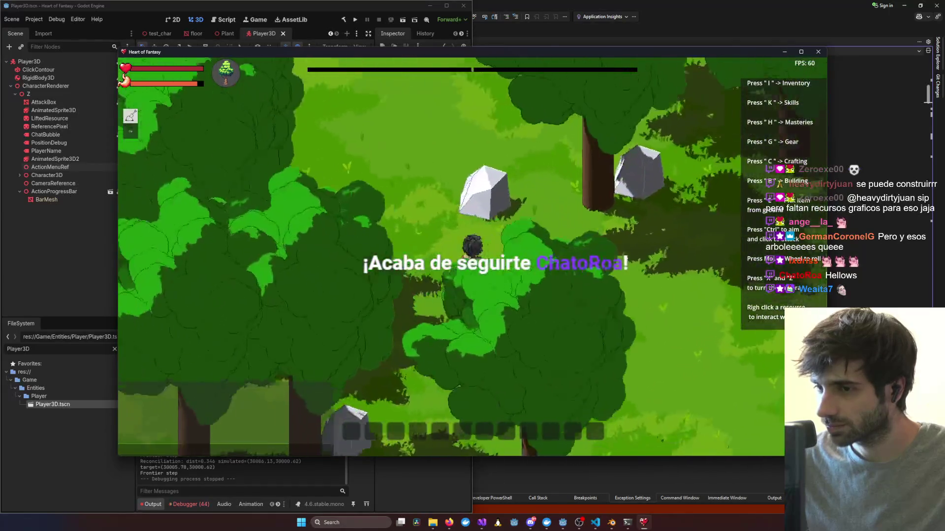
pyautogui.press('x')
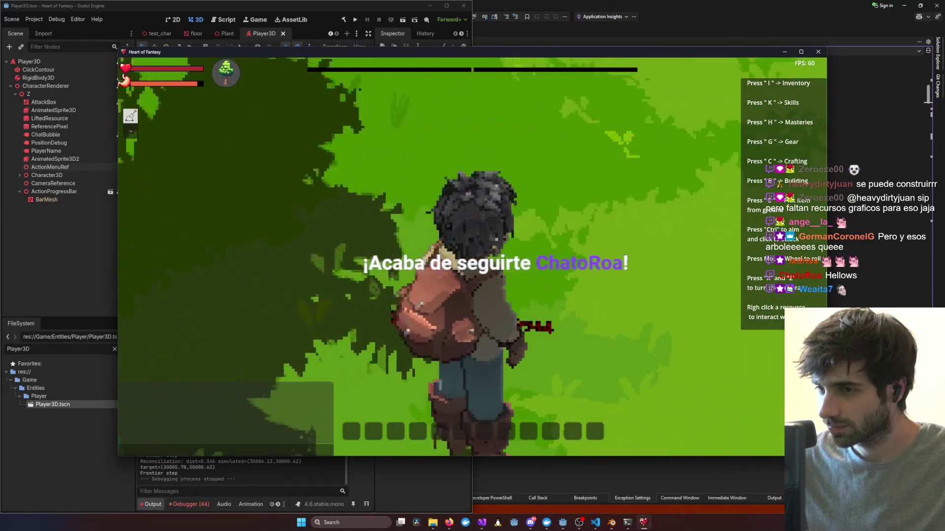
pyautogui.press('x')
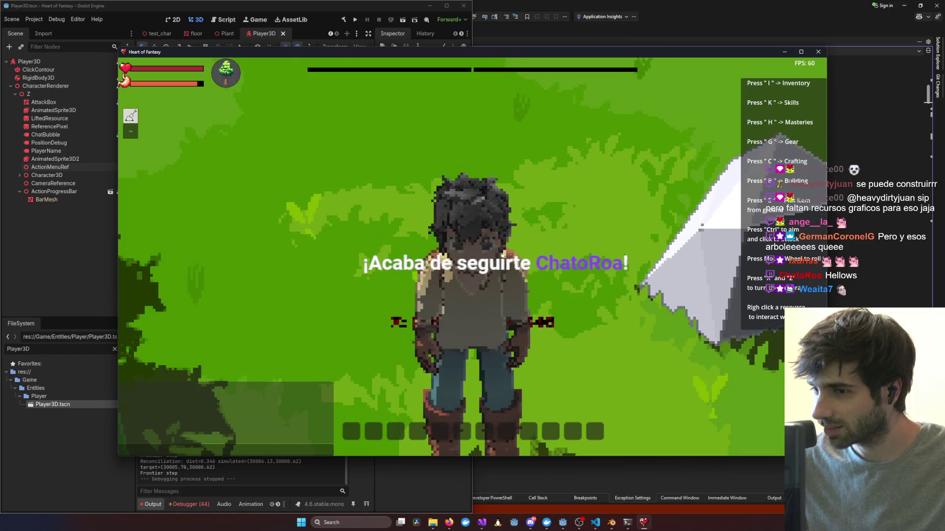
pyautogui.press('x')
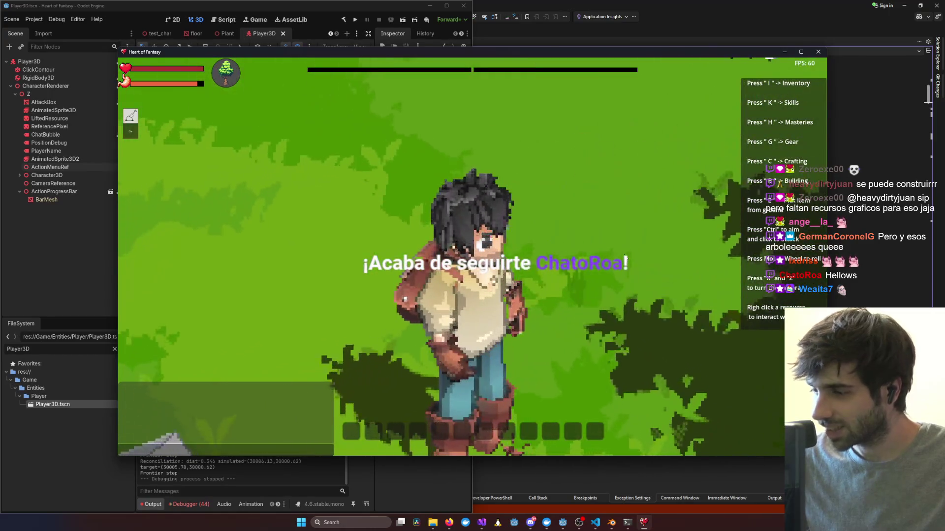
pyautogui.press('x')
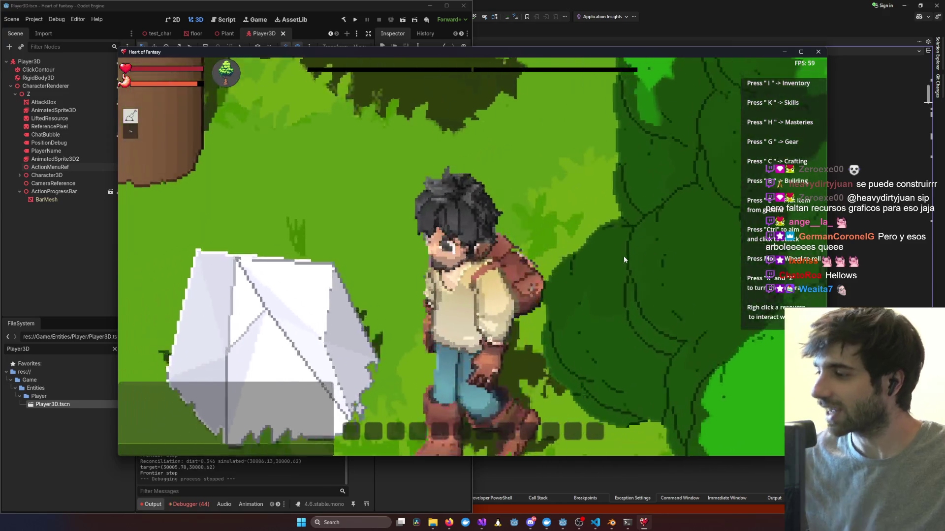
# Walk the character past the rock, into the bushes, and back out onto the grass.
pyautogui.press('s')
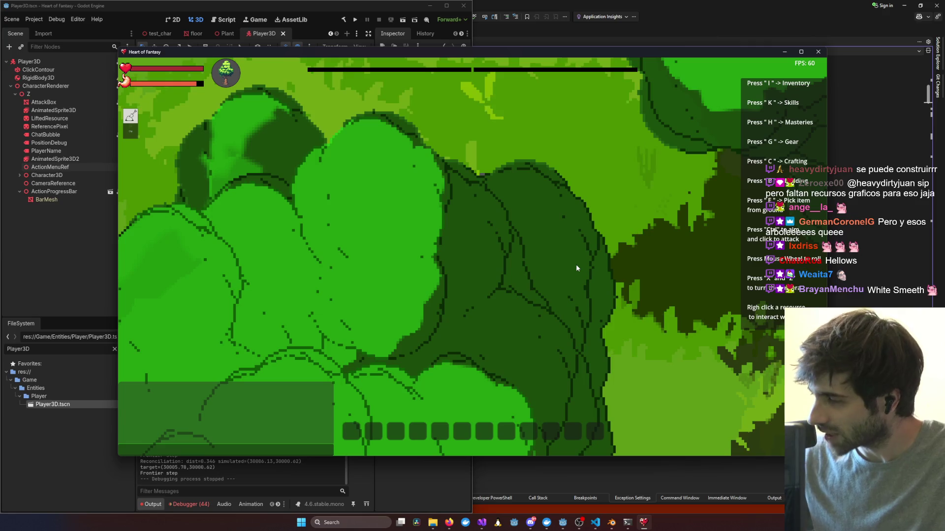
pyautogui.press('x')
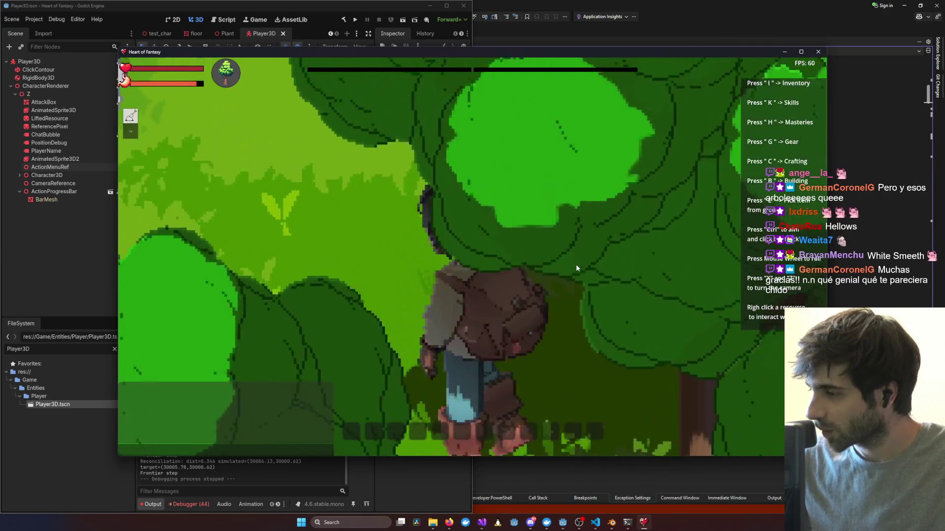
pyautogui.press('x')
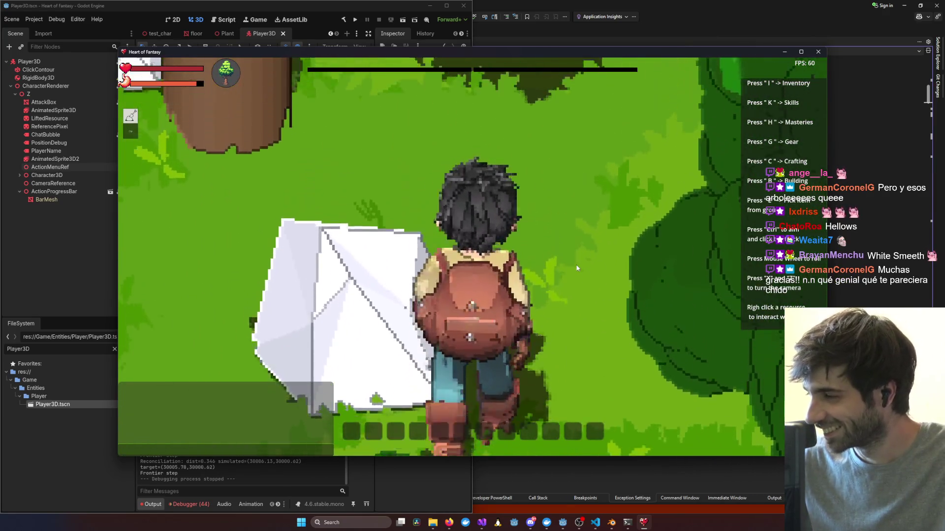
pyautogui.press('w')
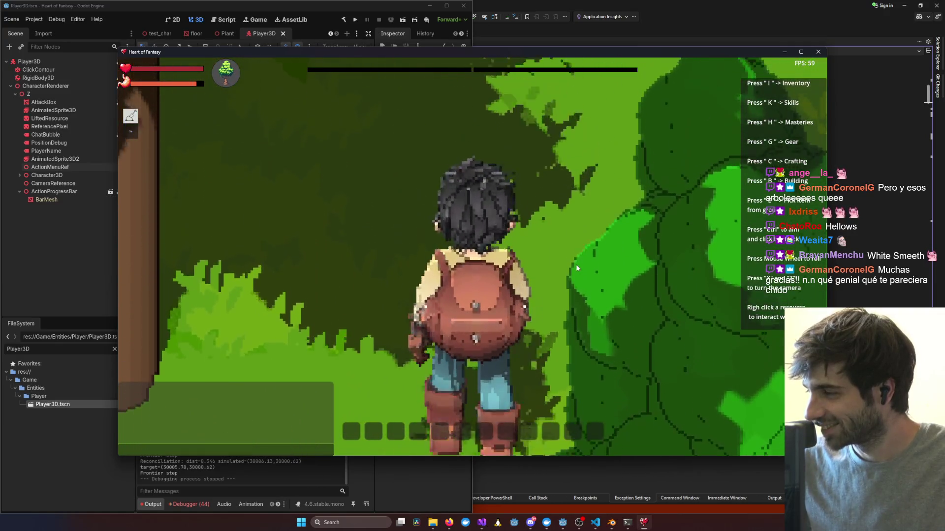
pyautogui.press('w')
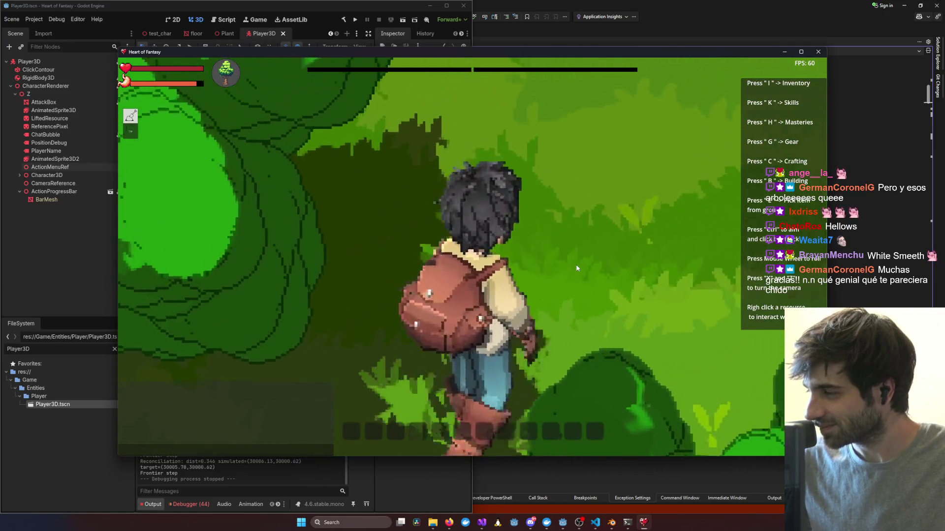
pyautogui.press('a')
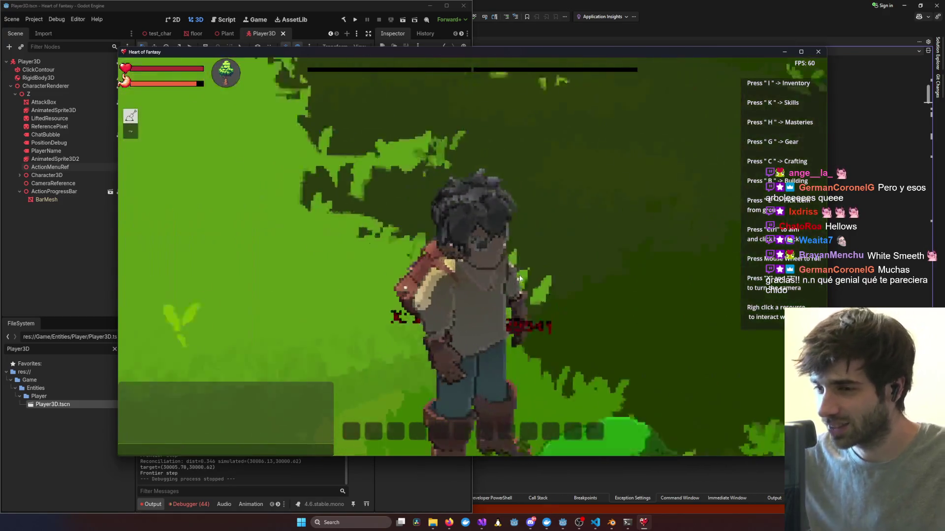
pyautogui.press('w')
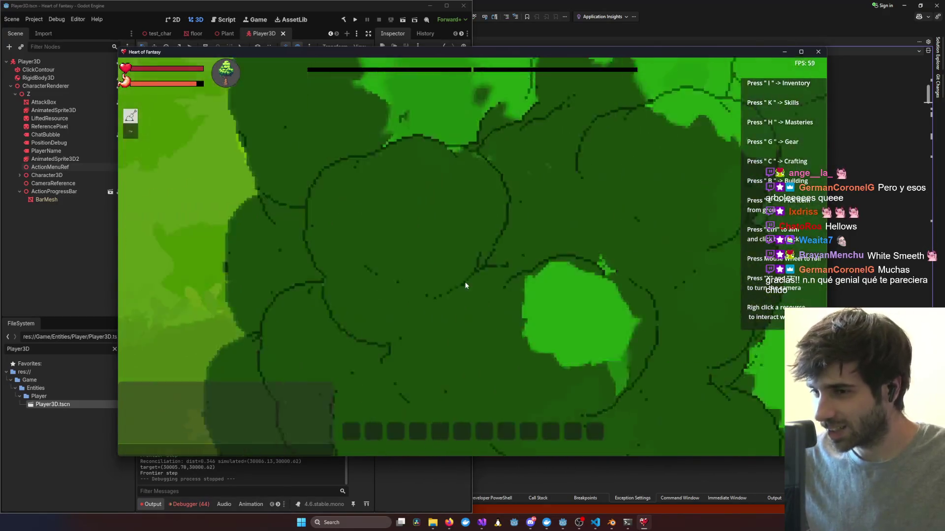
pyautogui.press('s')
pyautogui.press('w')
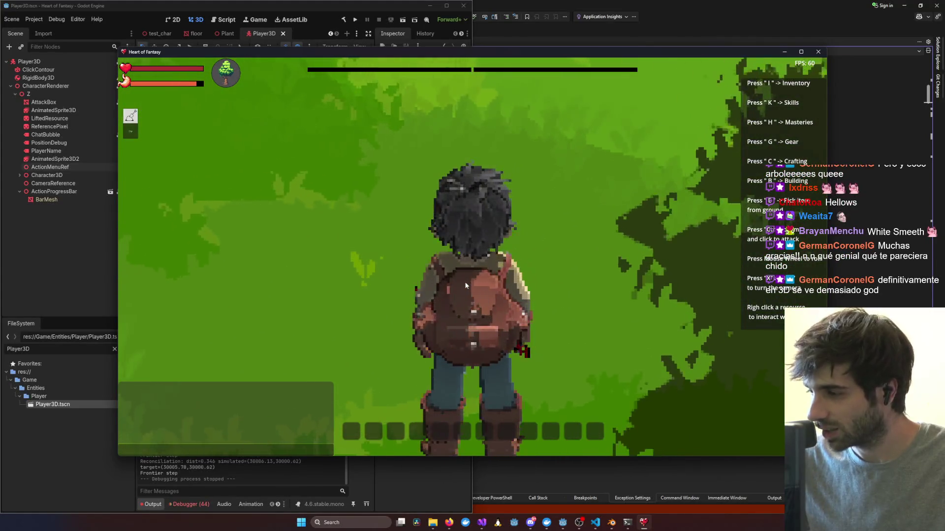
pyautogui.press('s')
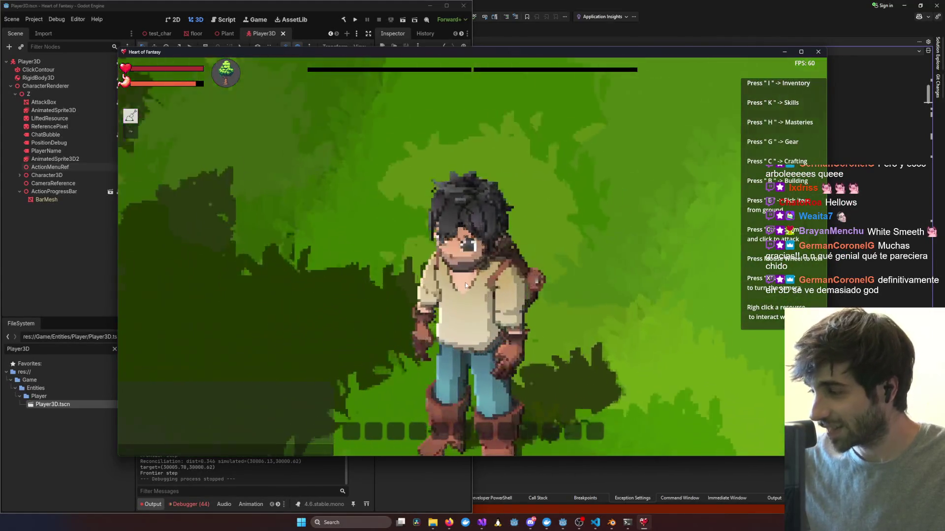
pyautogui.press('w')
pyautogui.press('s')
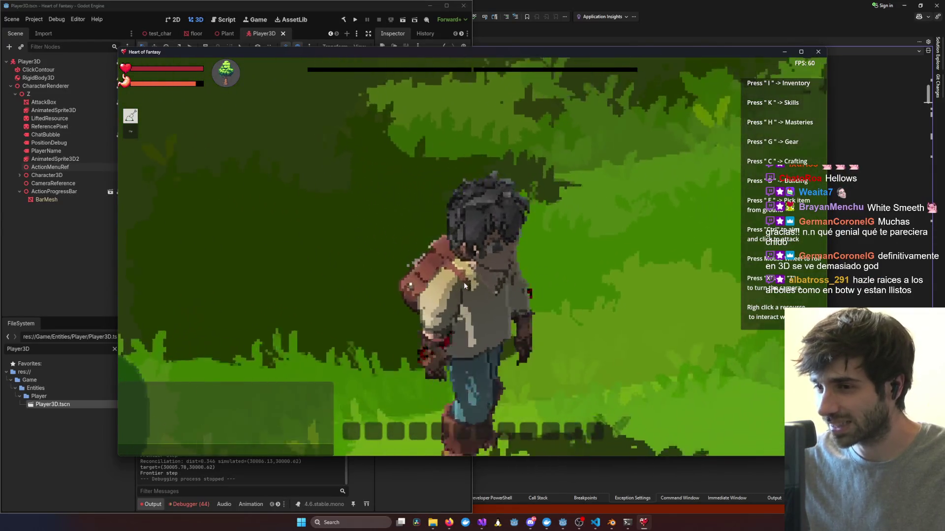
# Zoom out and back in while walking the character forward and left across the grass.
pyautogui.scroll(-5, 465, 286)
pyautogui.press('w')
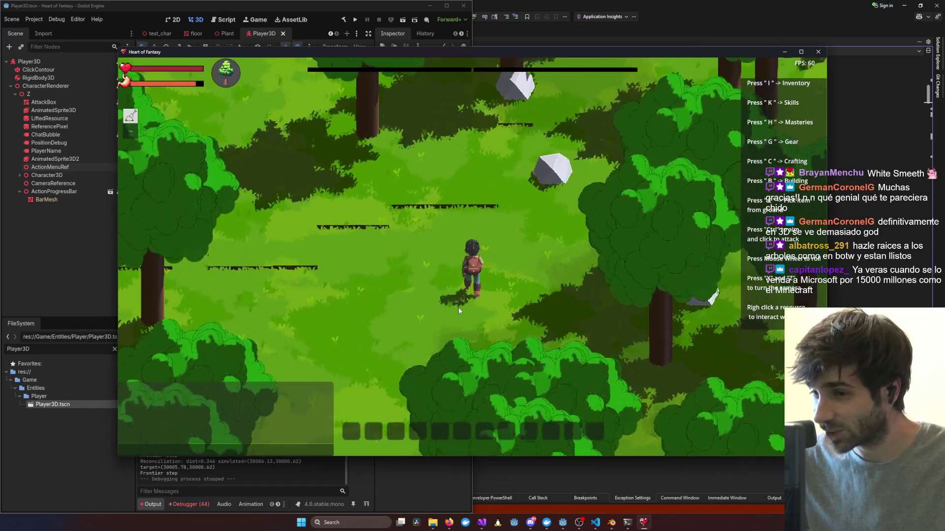
pyautogui.scroll(5, 459, 306)
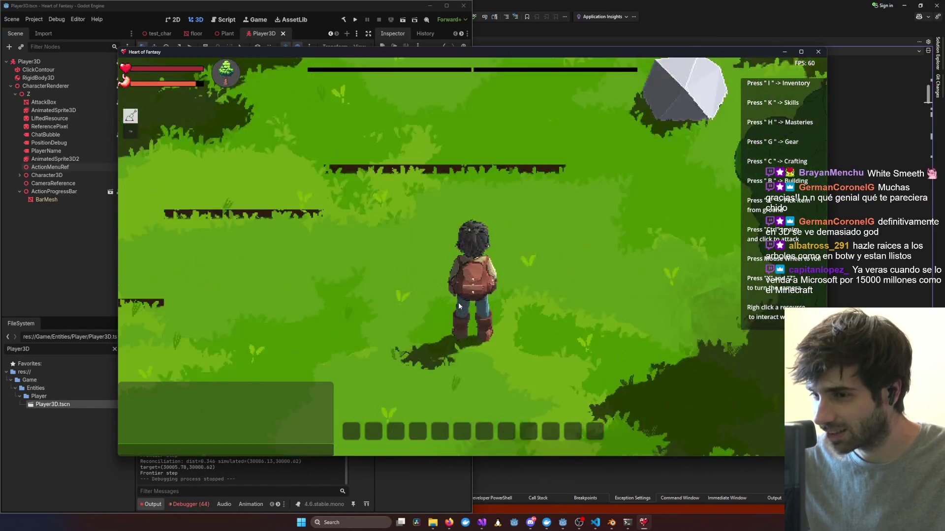
pyautogui.press('w')
pyautogui.press('a')
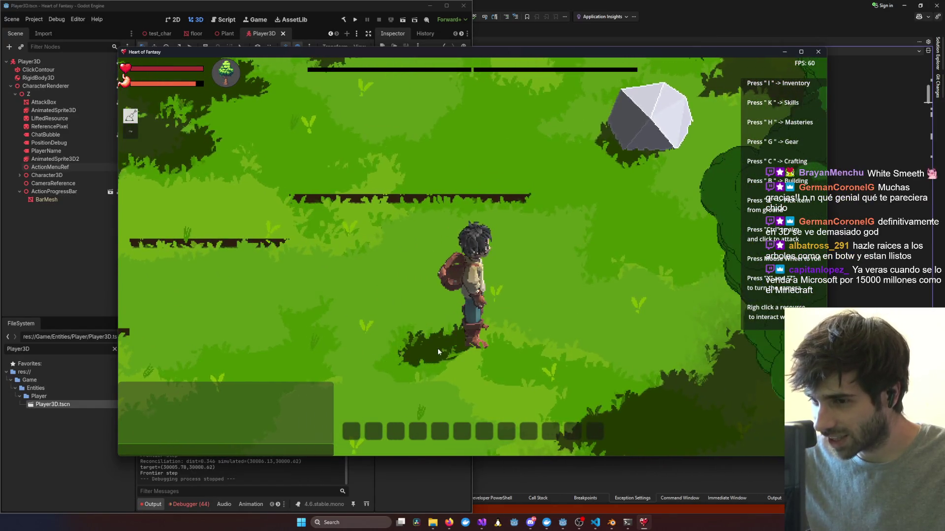
pyautogui.press('s')
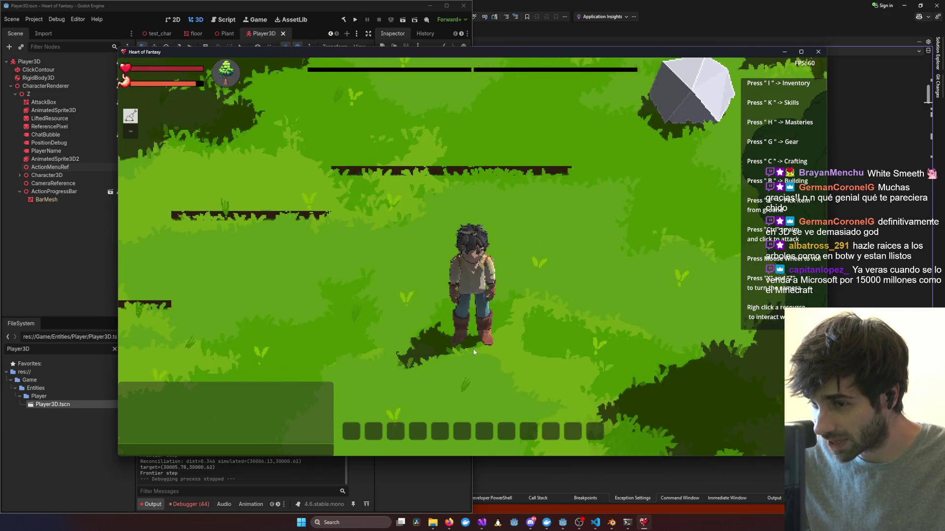
pyautogui.press('d')
pyautogui.press('s')
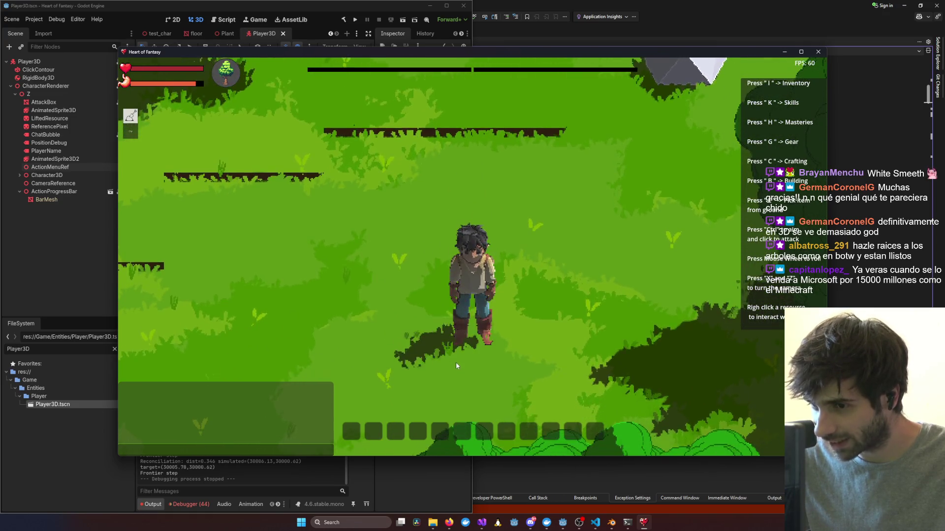
# Walk the character back and forth across the clearing, ending toward the camera.
pyautogui.press('w')
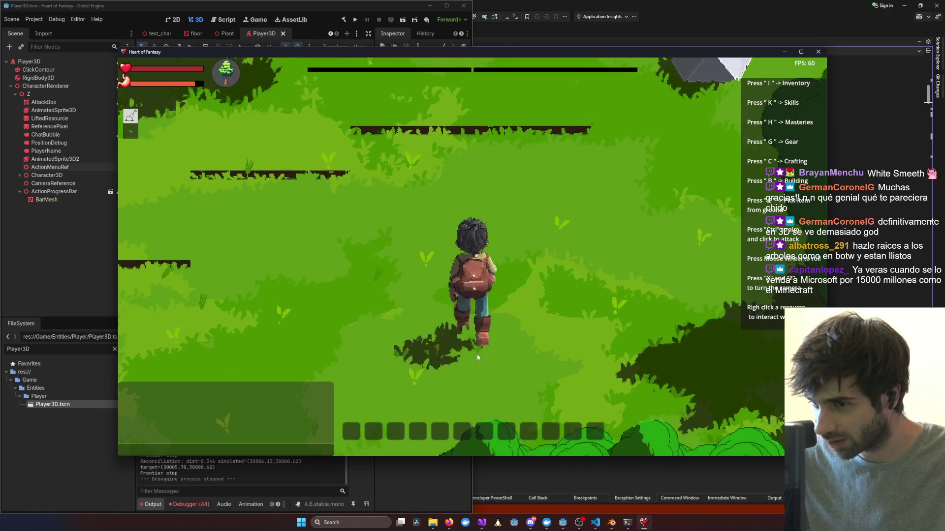
pyautogui.press('d')
pyautogui.press('s')
pyautogui.press('d')
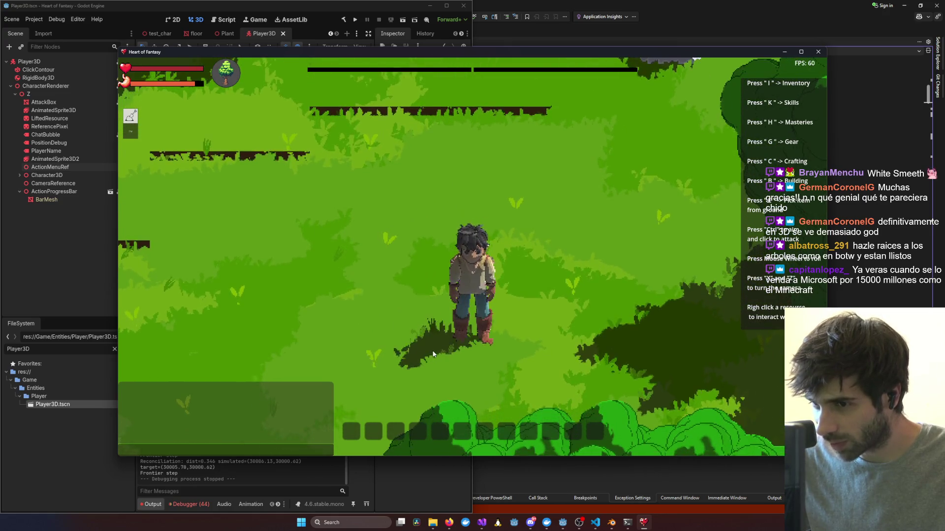
pyautogui.press('a')
pyautogui.press('w')
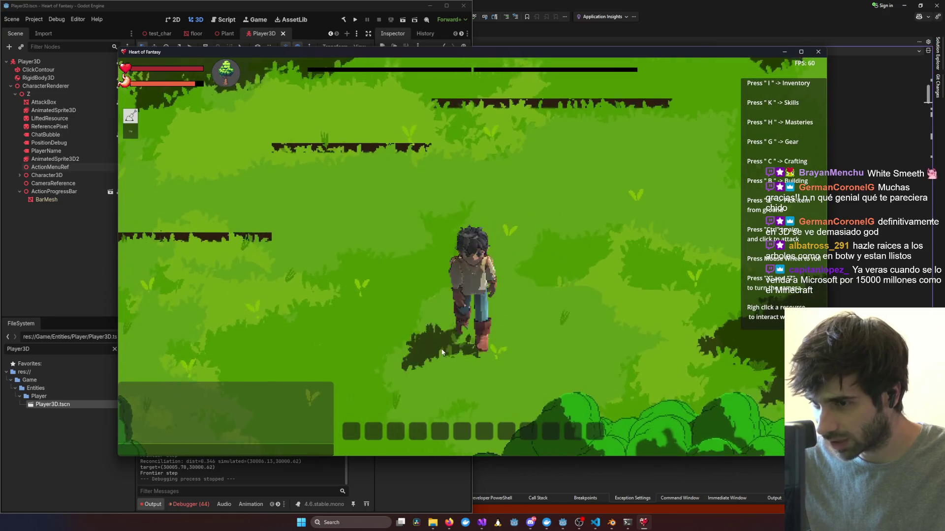
pyautogui.press('s')
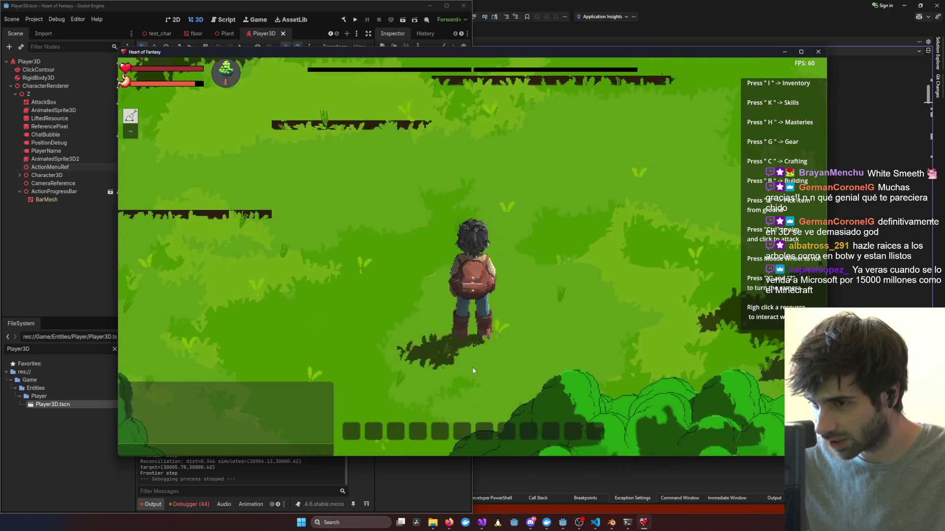
pyautogui.press('s')
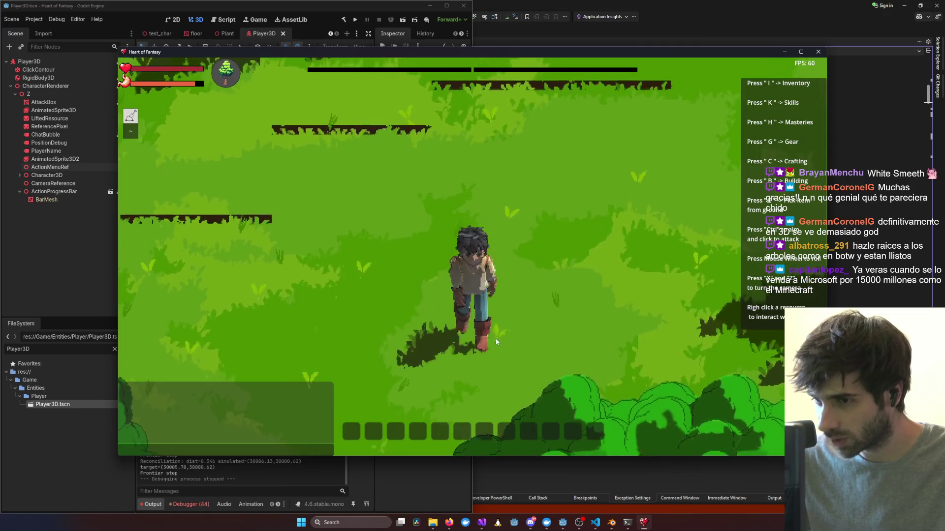
# Maximize the game window, walk north, and zoom far out above the forest.
pyautogui.click(801, 52)
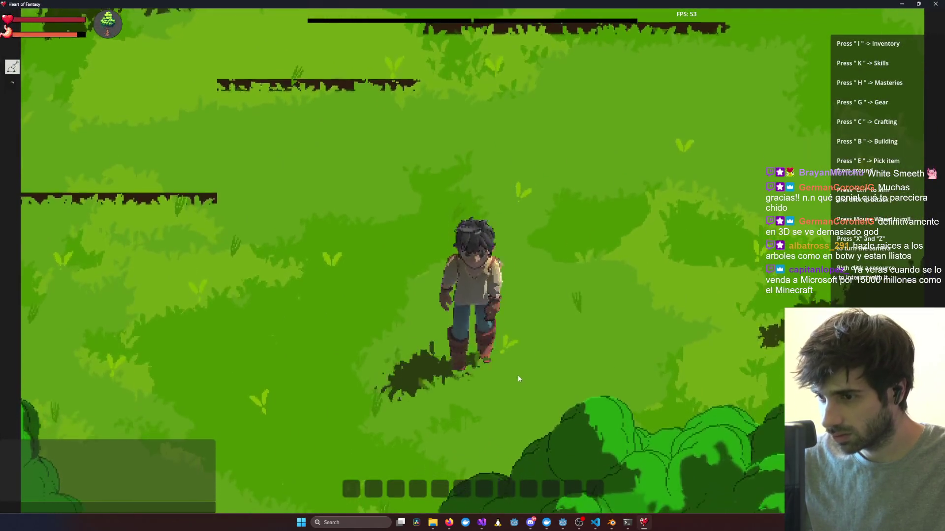
pyautogui.press('w')
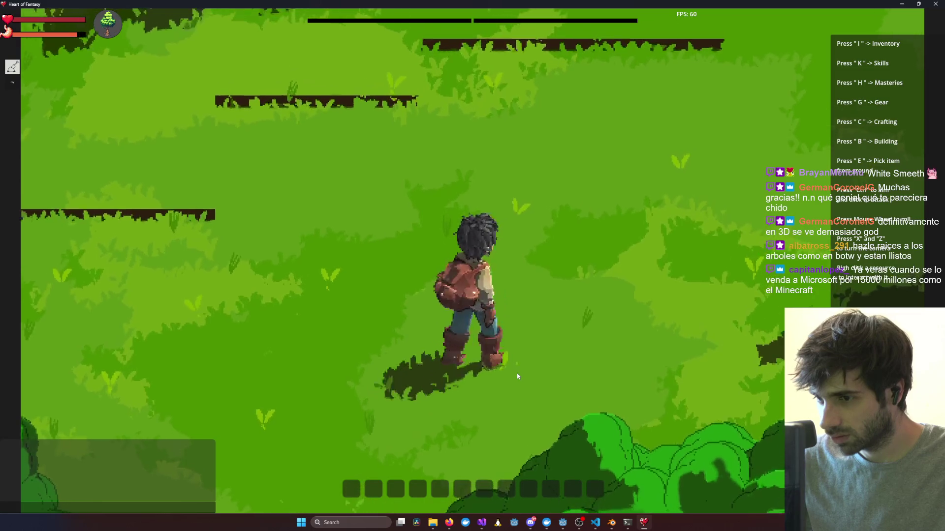
pyautogui.scroll(-10, 506, 363)
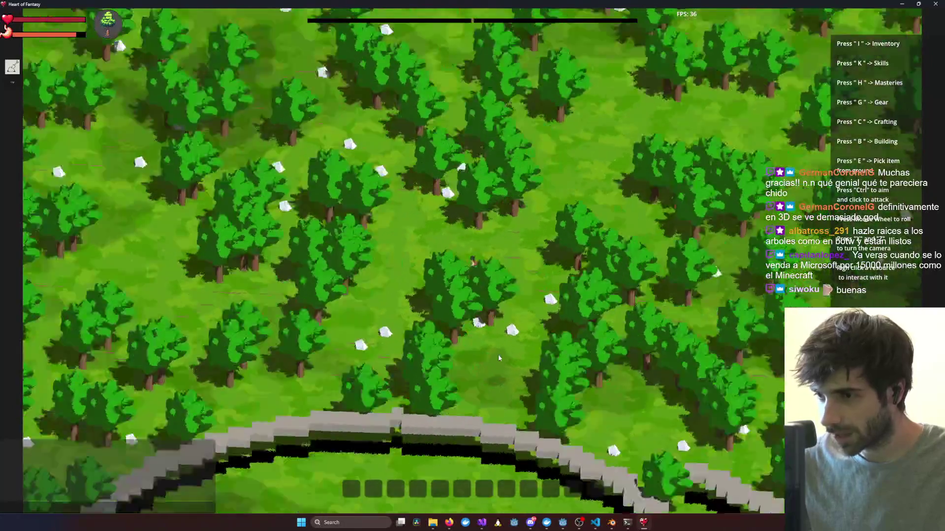
pyautogui.press('x')
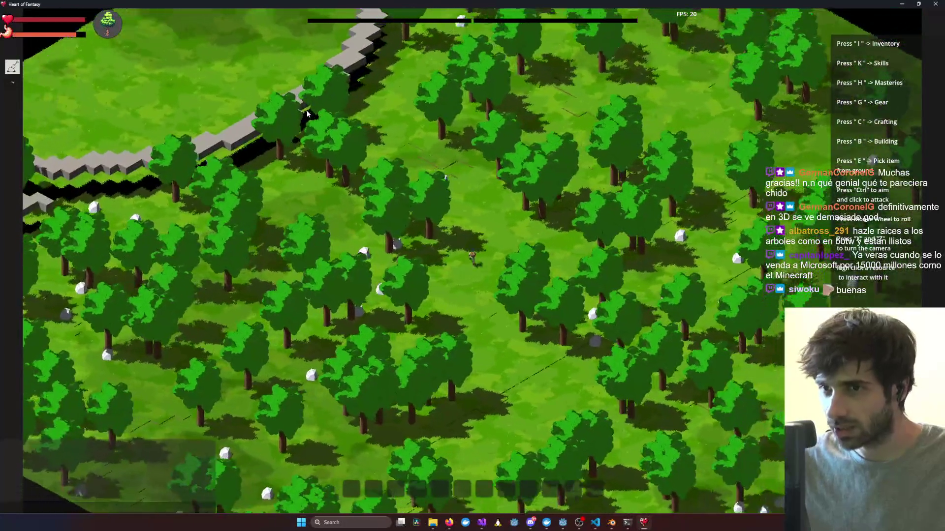
pyautogui.scroll(-5, 293, 149)
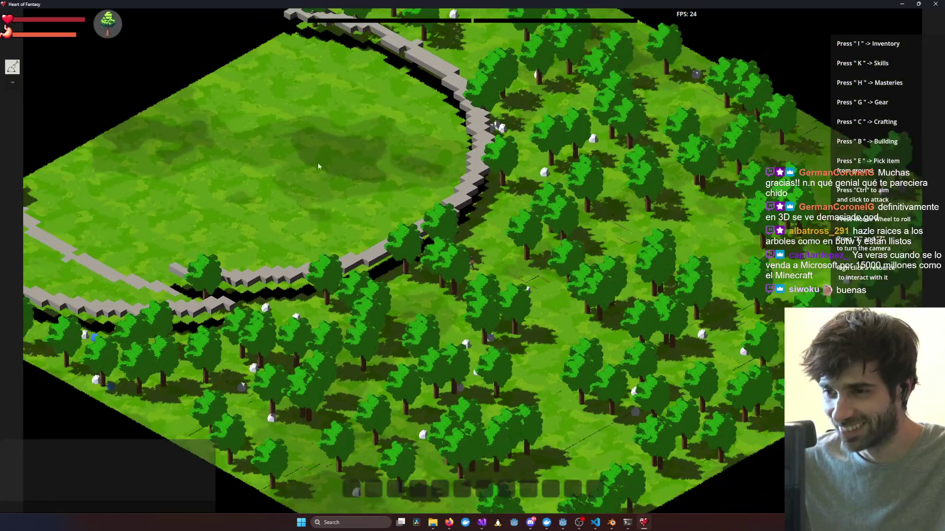
# Rotate the view to centre the walled clearing, then close the game.
pyautogui.press('x')
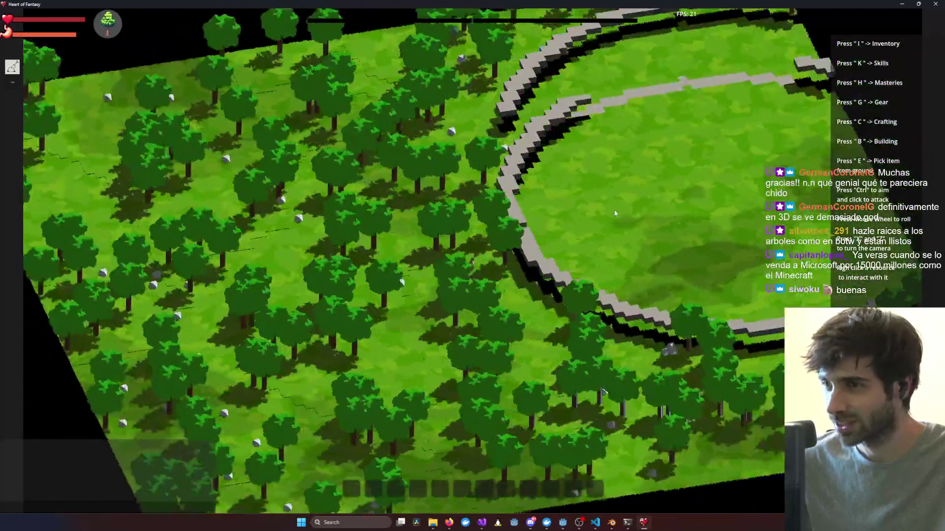
pyautogui.press('x')
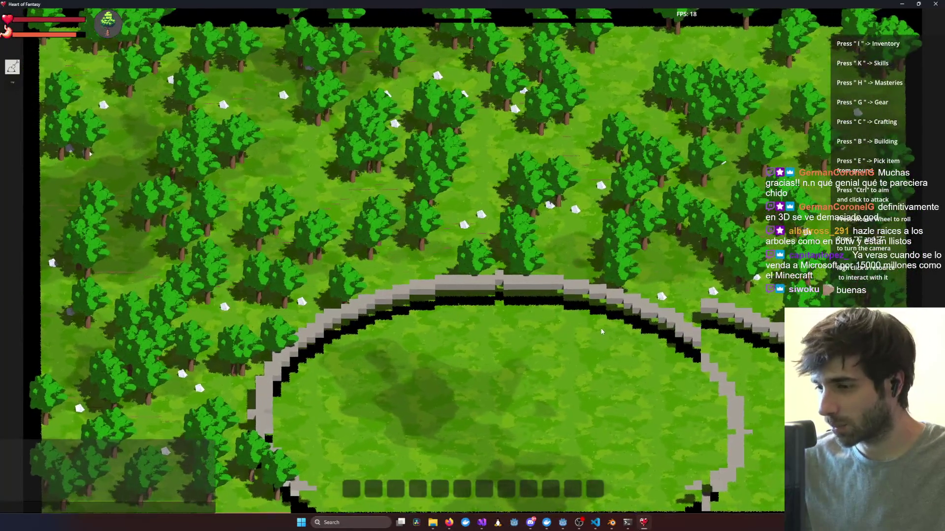
pyautogui.press('w')
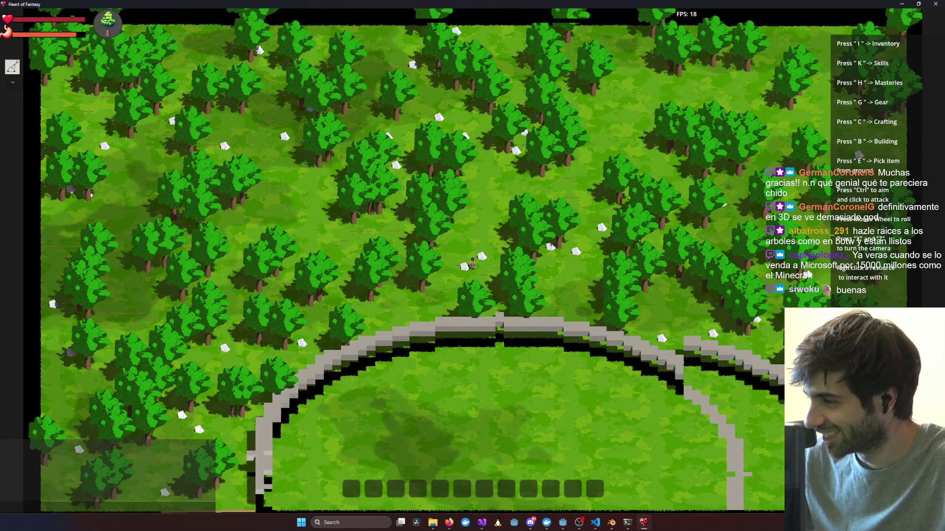
pyautogui.click(935, 4)
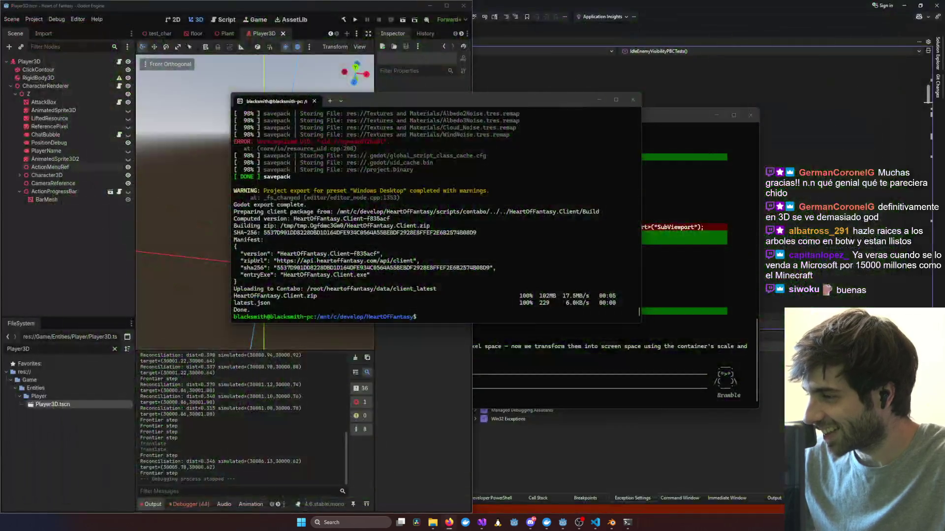
pyautogui.click(337, 343)
pyautogui.click(621, 525)
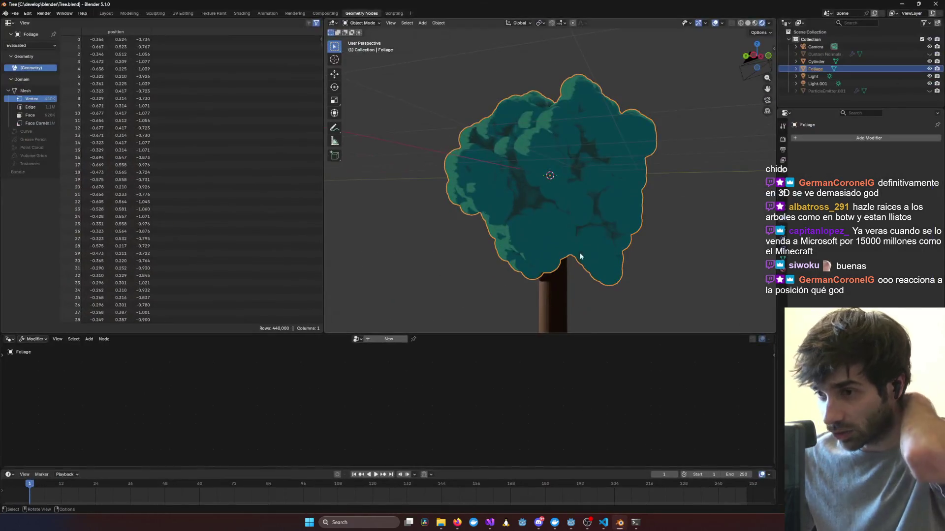
pyautogui.moveTo(615, 308)
pyautogui.mouseDown()
pyautogui.moveTo(587, 151)
pyautogui.moveTo(461, 72)
pyautogui.moveTo(581, 167)
pyautogui.moveTo(663, 202)
pyautogui.moveTo(539, 135)
pyautogui.moveTo(533, 274)
pyautogui.moveTo(617, 222)
pyautogui.moveTo(633, 241)
pyautogui.moveTo(536, 241)
pyautogui.mouseUp()
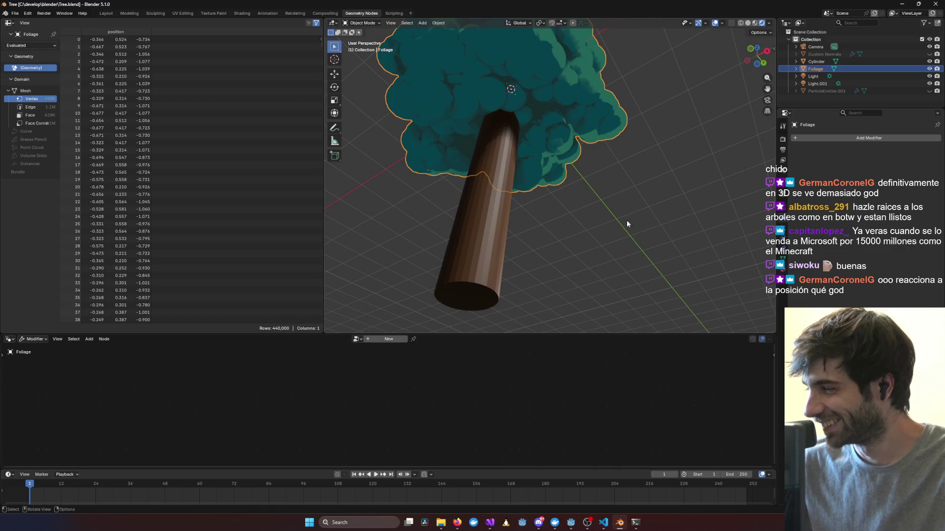
pyautogui.moveTo(641, 214)
pyautogui.mouseDown()
pyautogui.moveTo(652, 203)
pyautogui.moveTo(568, 287)
pyautogui.moveTo(542, 209)
pyautogui.moveTo(651, 276)
pyautogui.mouseUp()
pyautogui.moveTo(615, 187); pyautogui.dragTo(497, 297)
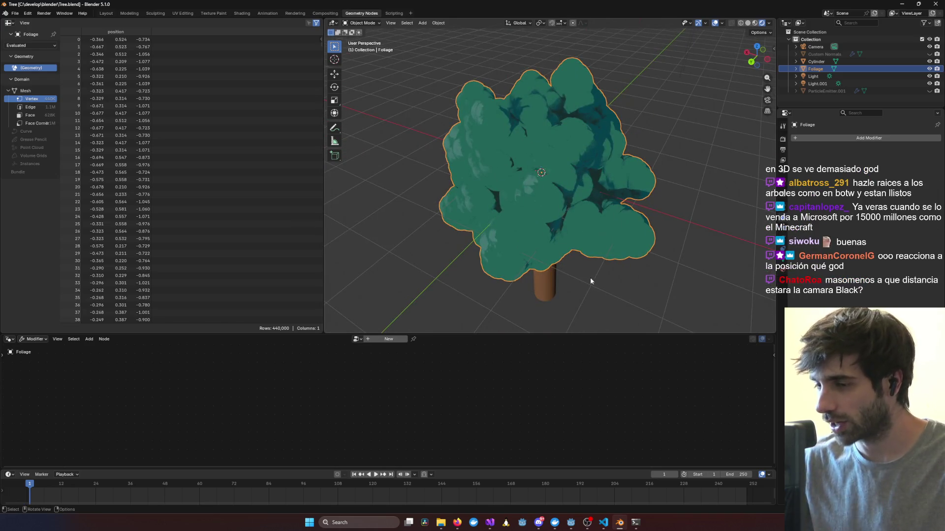
pyautogui.moveTo(591, 279); pyautogui.dragTo(607, 174)
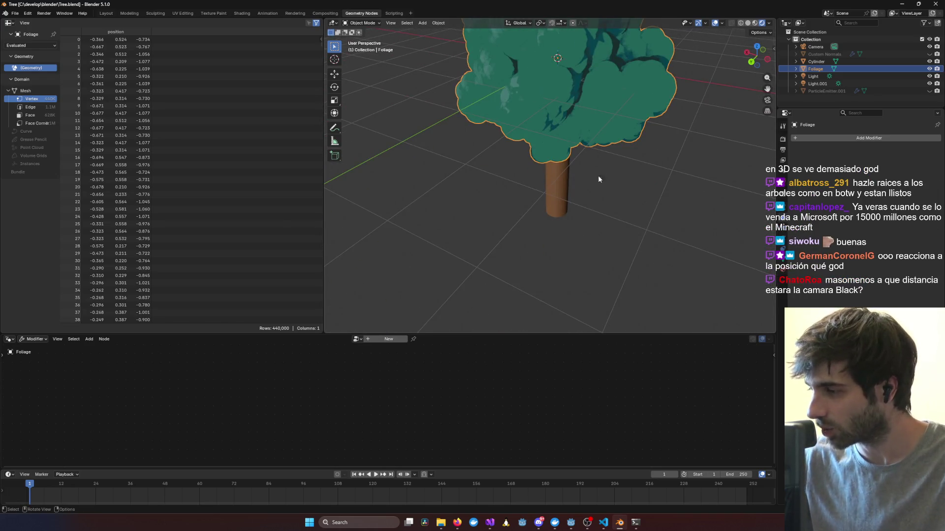
pyautogui.scroll(2, 610, 213)
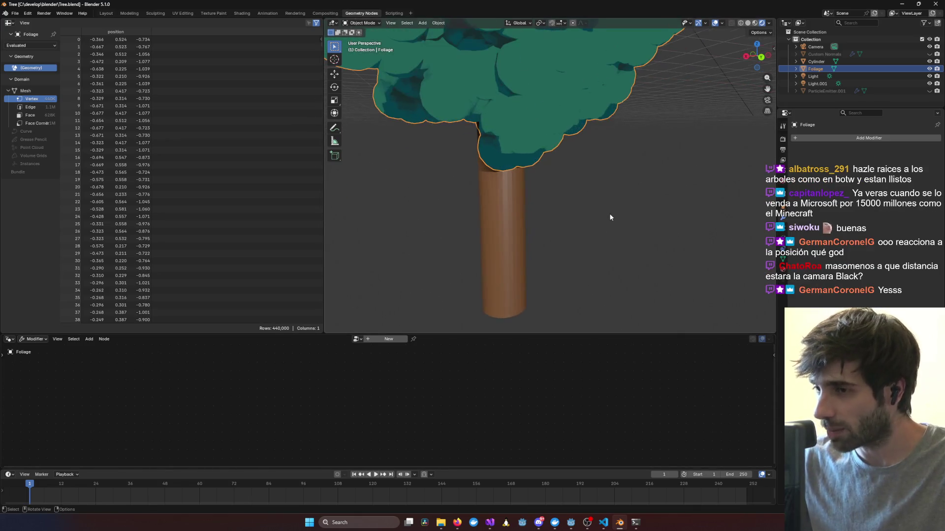
pyautogui.scroll(2, 609, 214)
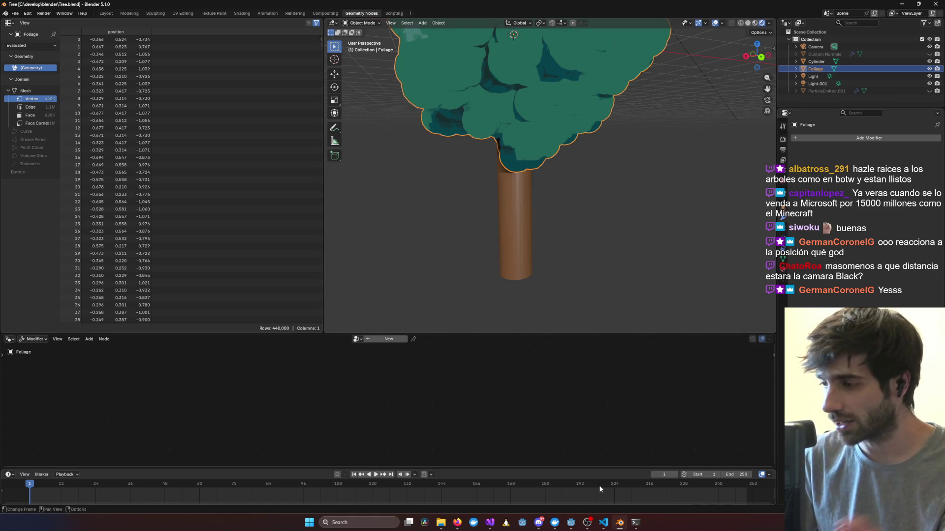
pyautogui.moveTo(586, 202)
pyautogui.mouseDown()
pyautogui.moveTo(660, 187)
pyautogui.moveTo(638, 197)
pyautogui.mouseUp()
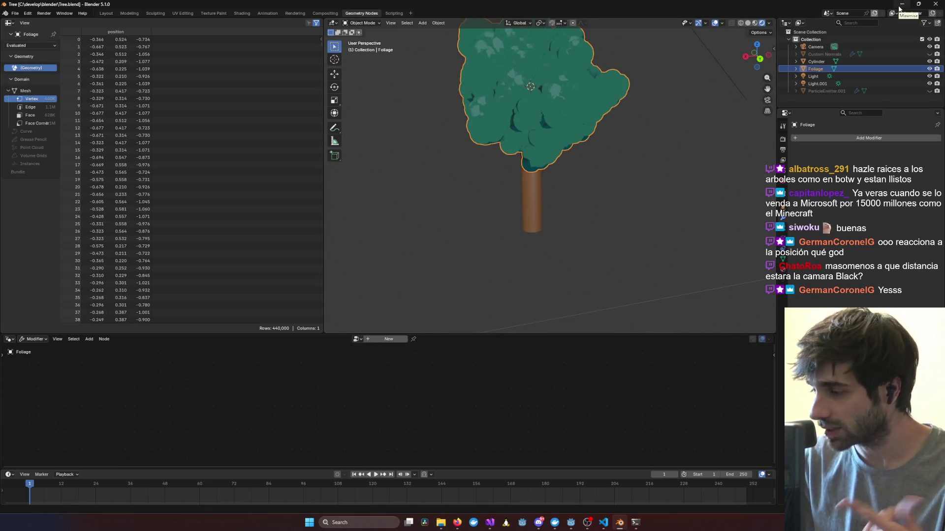
pyautogui.scroll(-3, 652, 195)
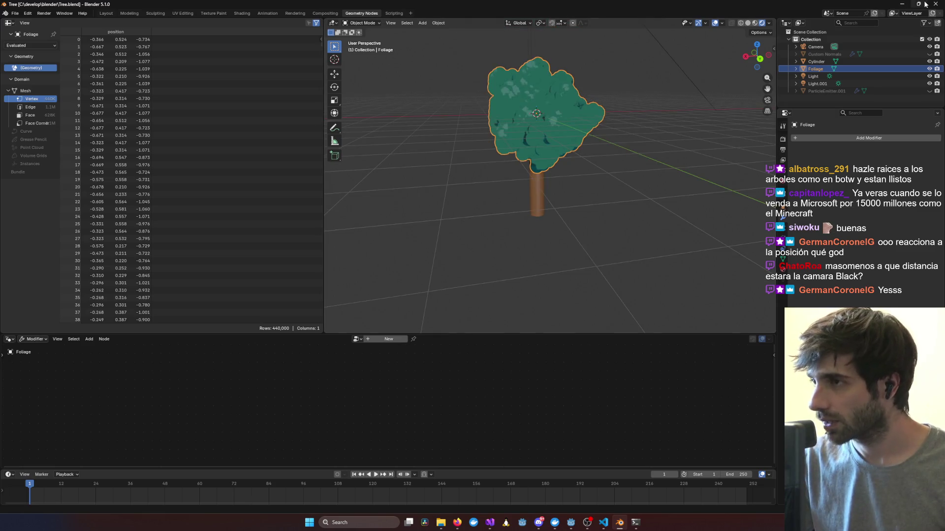
pyautogui.click(539, 523)
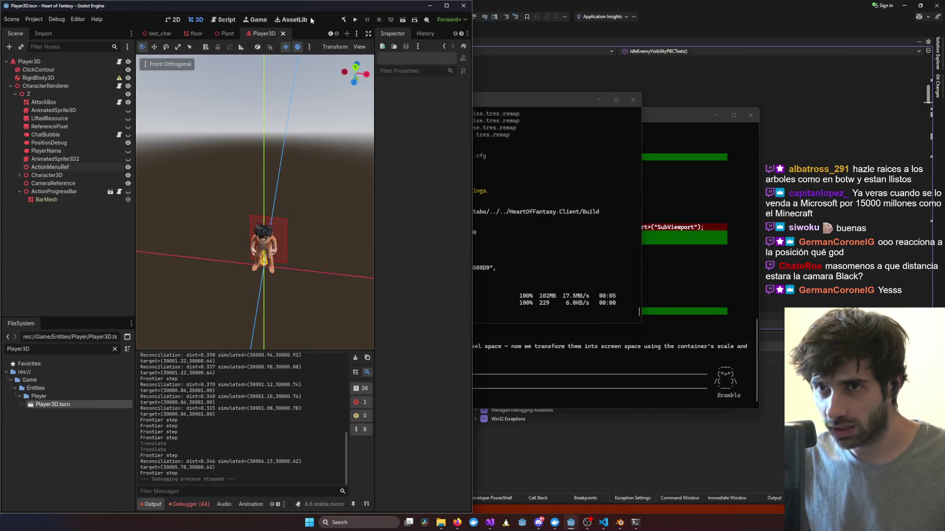
# Return to the Godot editor and run the game project.
pyautogui.click(571, 526)
pyautogui.click(571, 525)
pyautogui.click(356, 21)
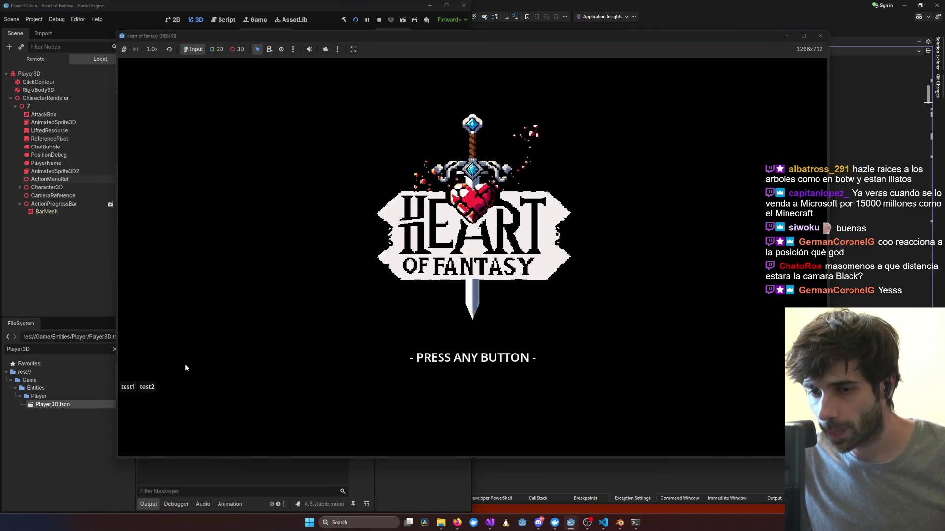
# Quick-login with the test account, pick the first character, and enter the world.
pyautogui.click(133, 388)
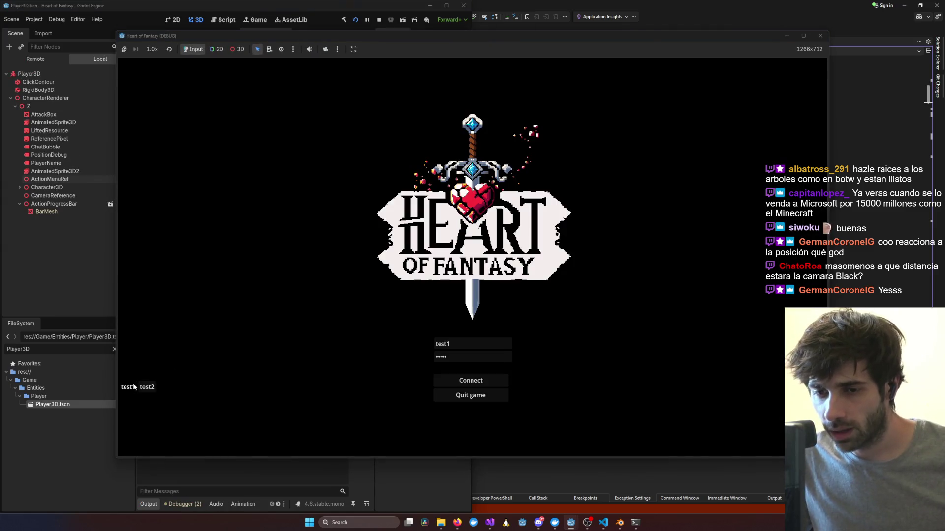
pyautogui.click(462, 381)
pyautogui.click(343, 330)
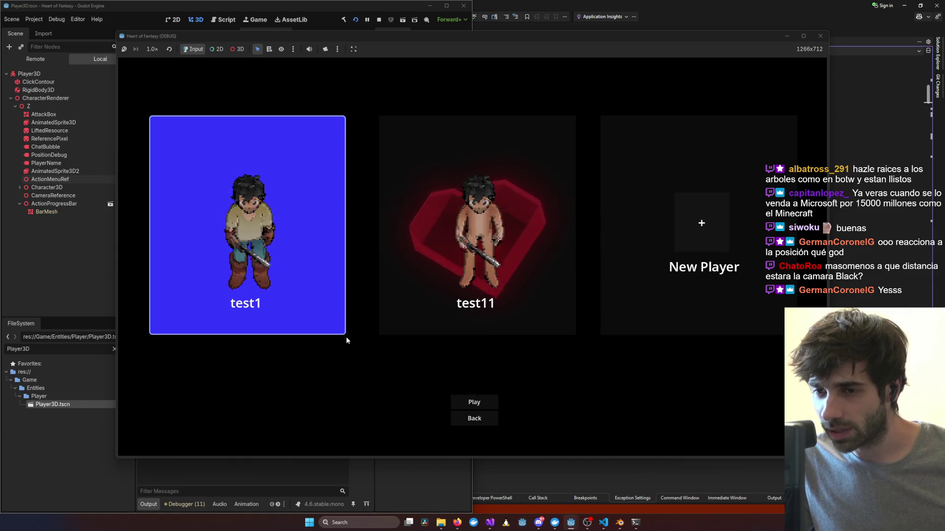
pyautogui.click(490, 402)
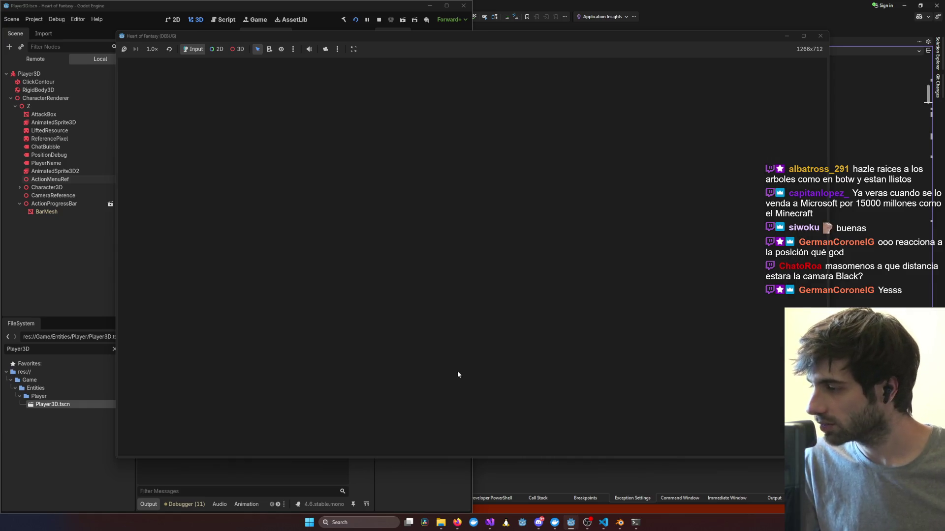
pyautogui.moveTo(520, 37); pyautogui.dragTo(550, 51)
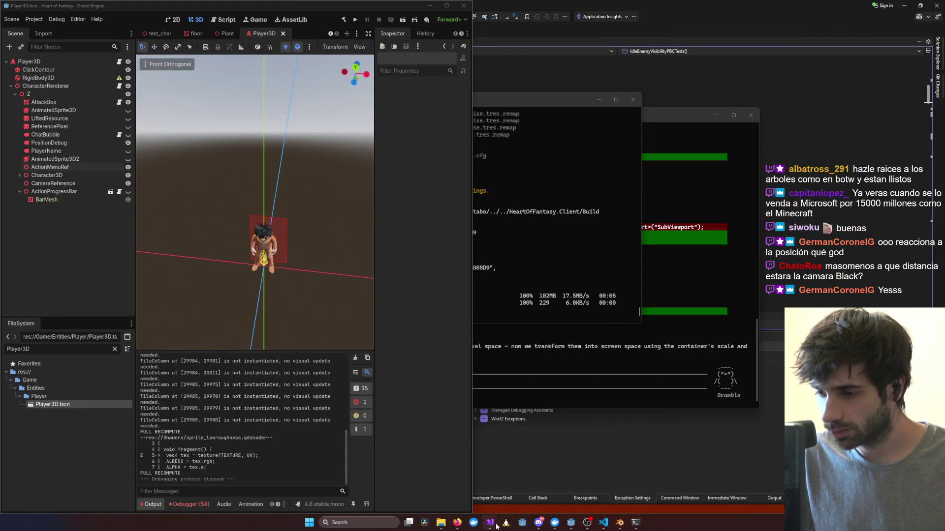
# Open Globals.cs from the Visual Studio Solution Explorer.
pyautogui.moveTo(490, 523)
pyautogui.click(675, 481)
pyautogui.hotkey('ctrl', 'alt', 'l')
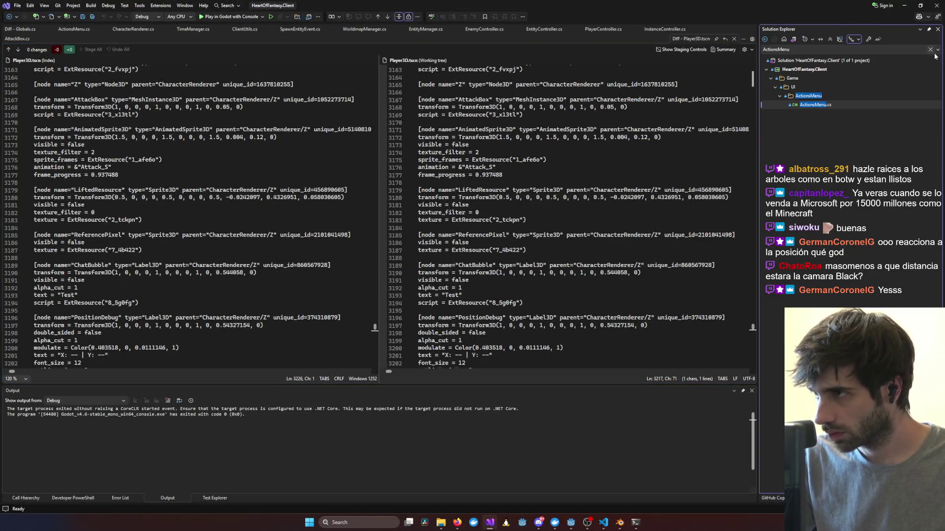
pyautogui.click(930, 50)
pyautogui.doubleClick(797, 476)
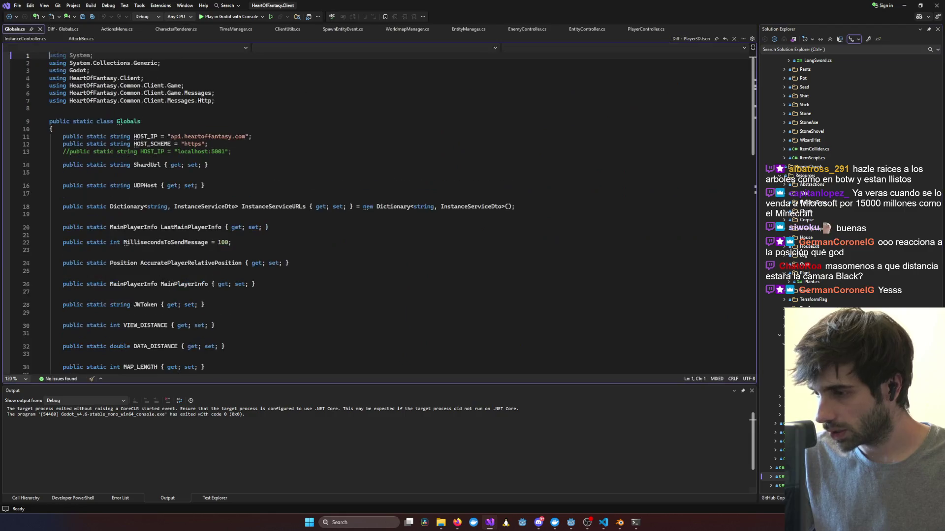
# Comment out the api.heartoffantasy.com HOST_IP line, enable localhost:5001, save, and start debugging.
pyautogui.click(60, 137)
pyautogui.hotkey('ctrl', 'k')
pyautogui.hotkey('ctrl', 'c')
pyautogui.press('Down')
pyautogui.press('Down')
pyautogui.hotkey('ctrl', 'k')
pyautogui.hotkey('ctrl', 'u')
pyautogui.hotkey('ctrl', 's')
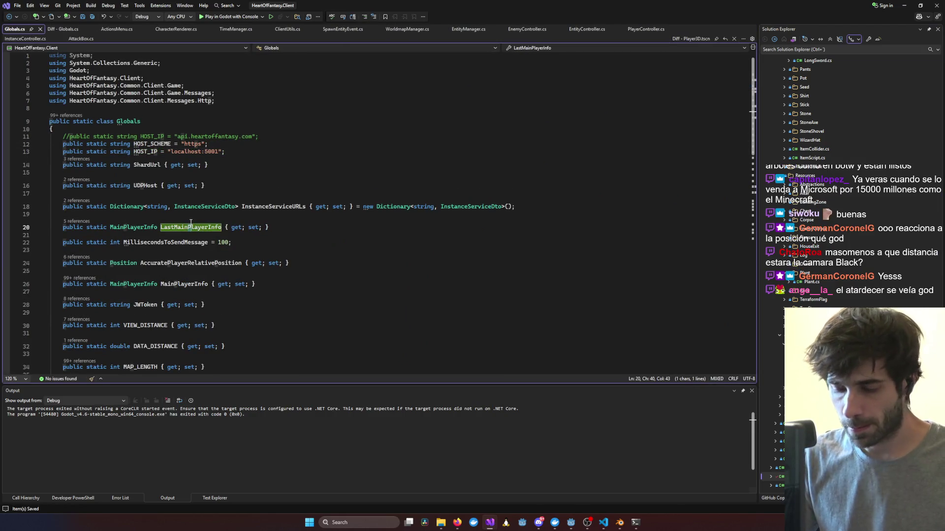
pyautogui.press('F5')
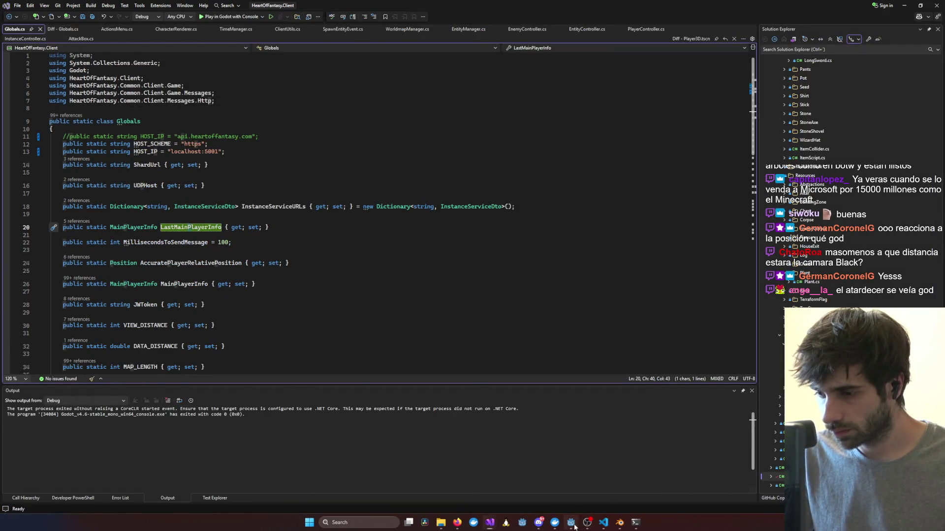
pyautogui.click(573, 527)
# Run the project and select the WorldEnvironment node in the Scene tree.
pyautogui.click(355, 20)
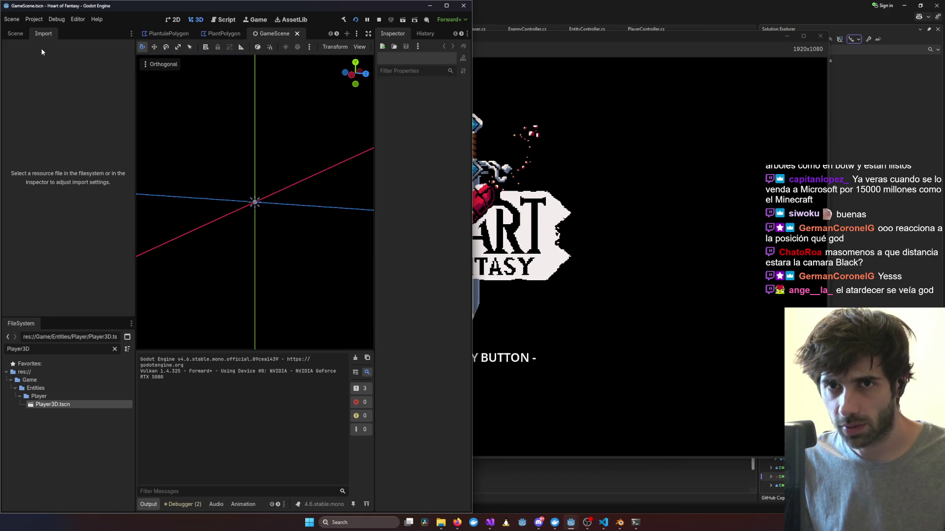
pyautogui.click(15, 34)
pyautogui.click(53, 106)
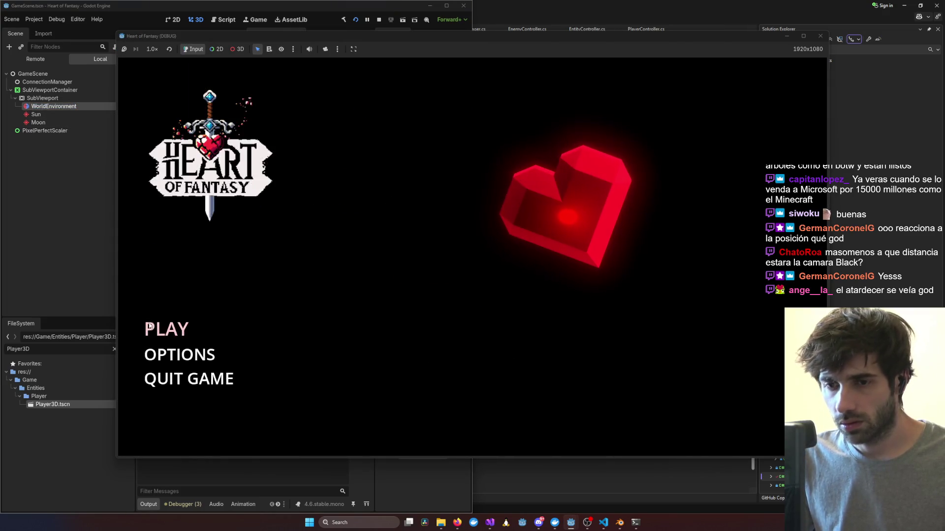
# Start playing, reposition the game window, and walk the character north through the forest.
pyautogui.click(491, 405)
pyautogui.moveTo(323, 39); pyautogui.dragTo(480, 47)
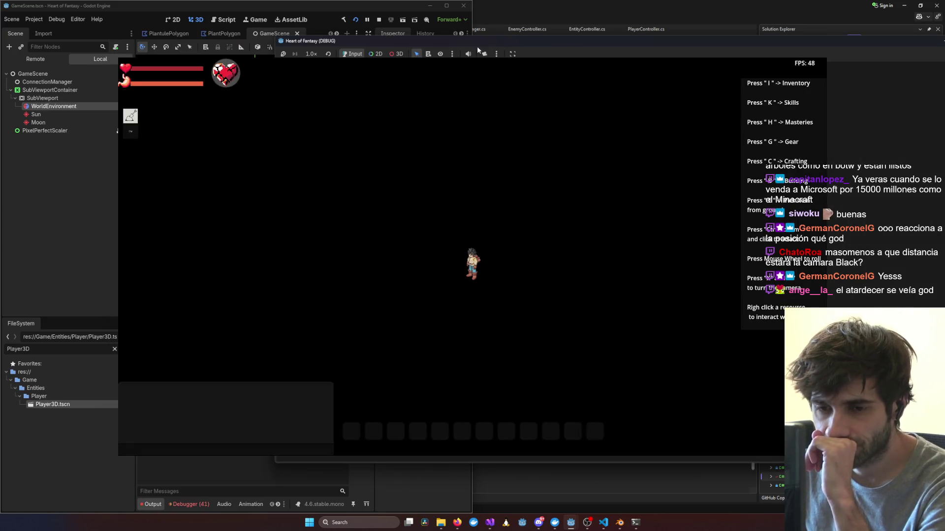
pyautogui.scroll(2, 629, 196)
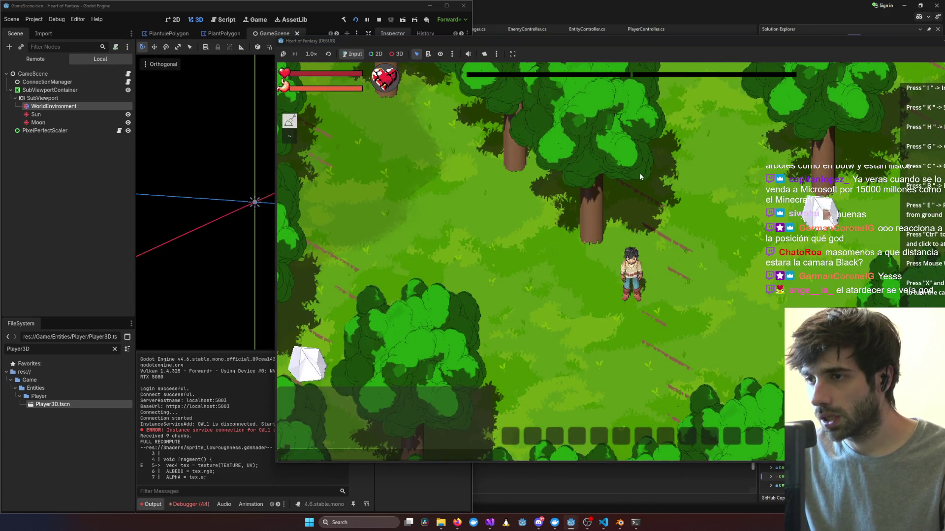
pyautogui.press('w')
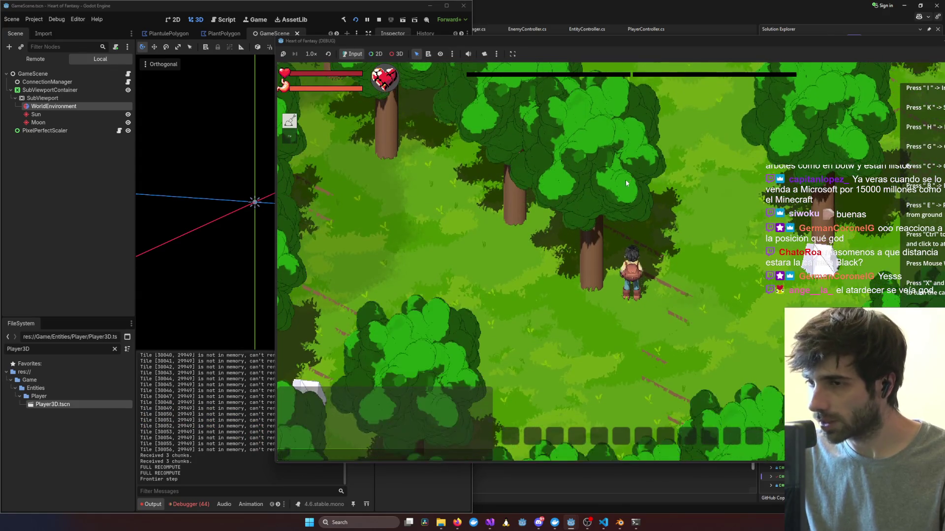
pyautogui.scroll(-3, 631, 227)
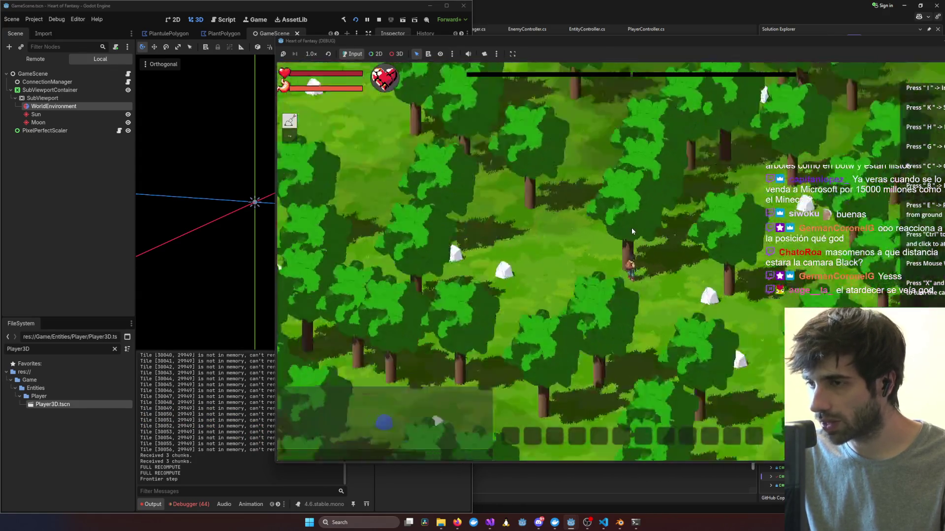
pyautogui.scroll(-2, 631, 227)
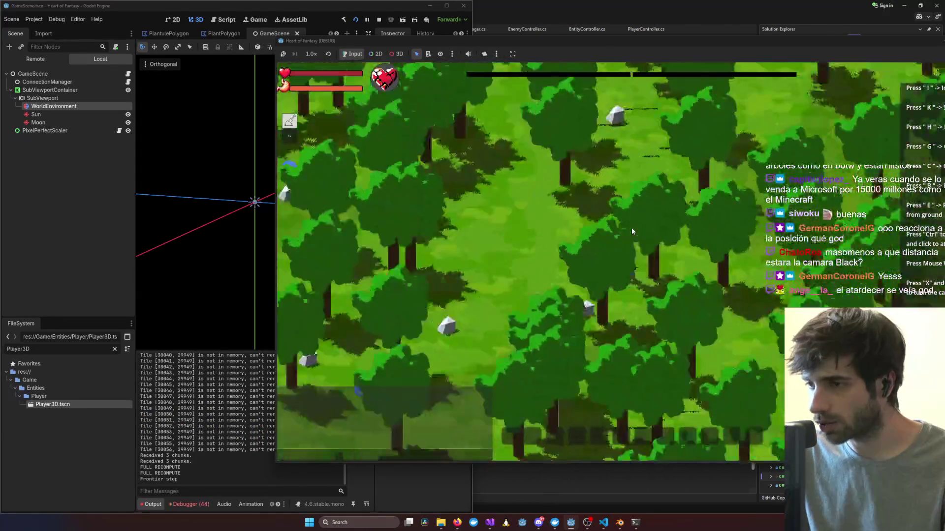
pyautogui.scroll(2, 631, 227)
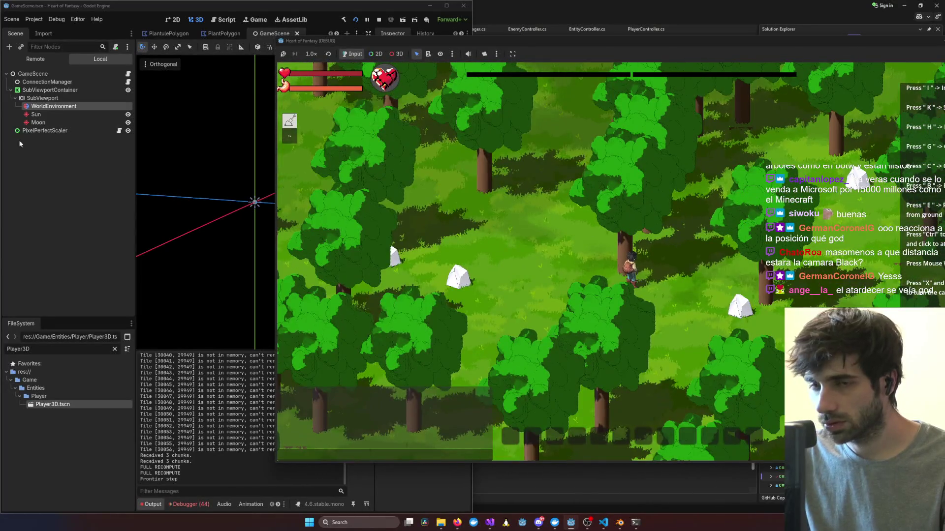
pyautogui.click(206, 150)
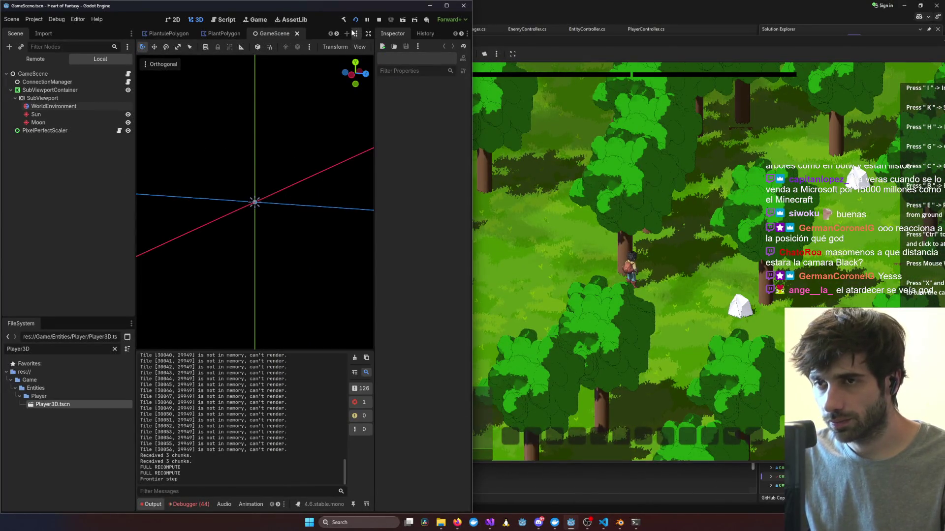
# Try an orange ambient light colour on the WorldEnvironment, then undo it.
pyautogui.click(58, 108)
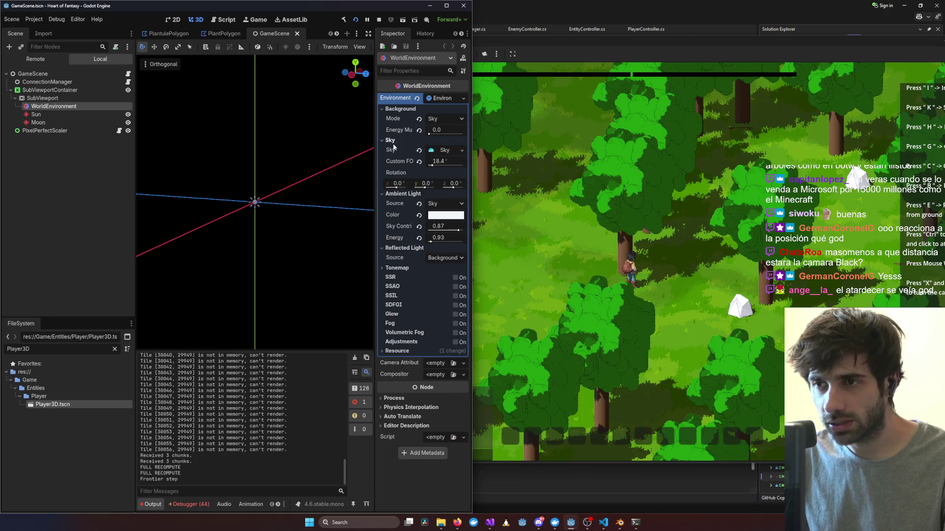
pyautogui.click(448, 217)
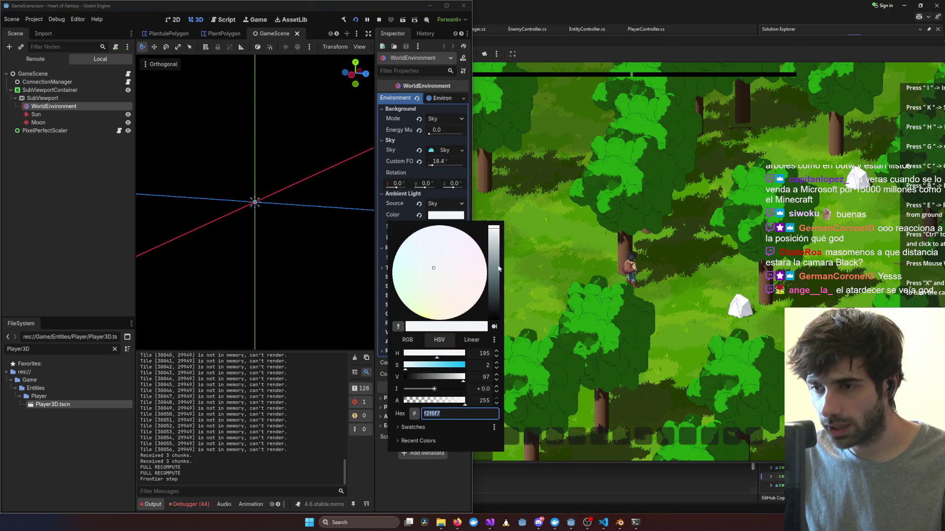
pyautogui.hotkey('ctrl', 'v')
pyautogui.press('Return')
pyautogui.click(467, 310)
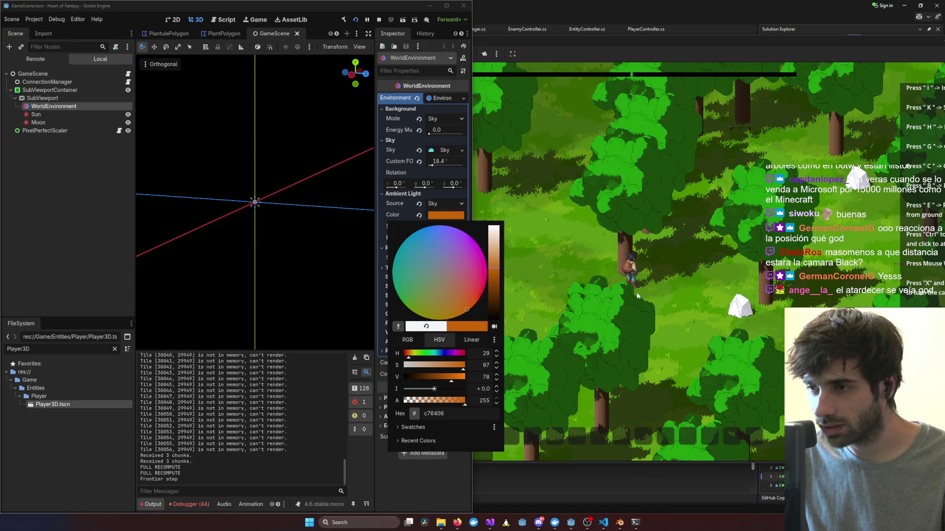
pyautogui.click(637, 296)
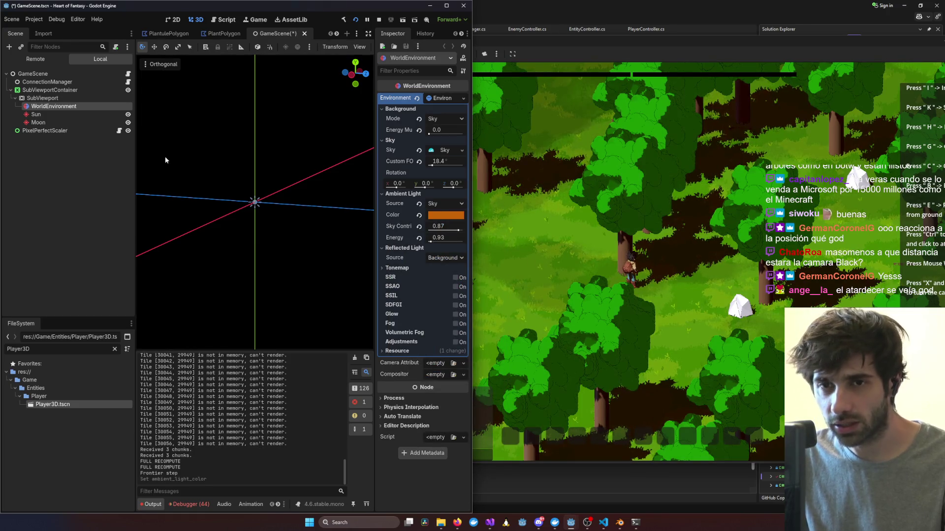
pyautogui.hotkey('ctrl', 'z')
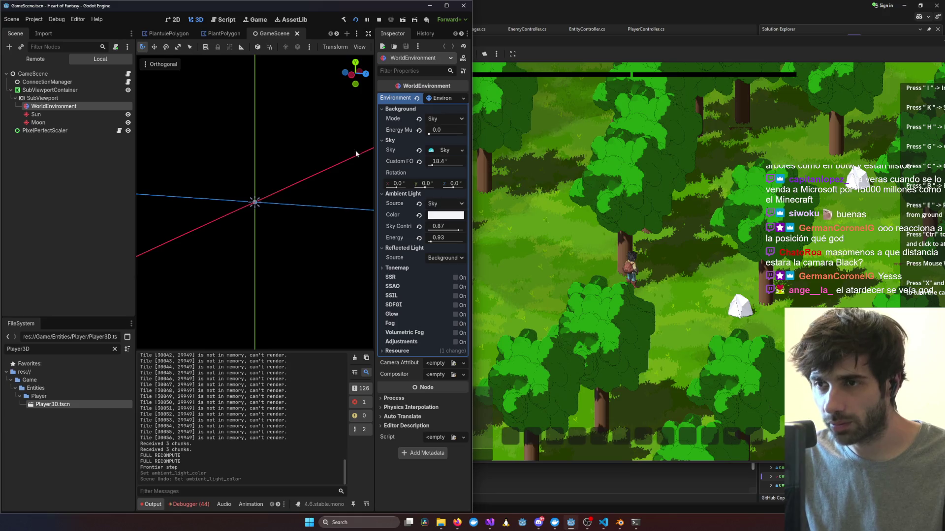
# Change the Sun's light colour to a darker orange-red (a83808).
pyautogui.click(36, 116)
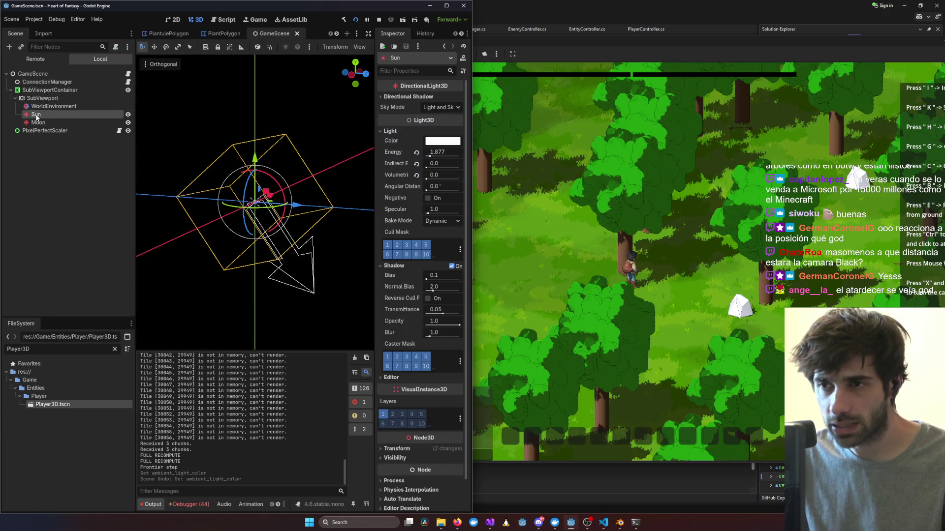
pyautogui.click(448, 143)
pyautogui.click(492, 193)
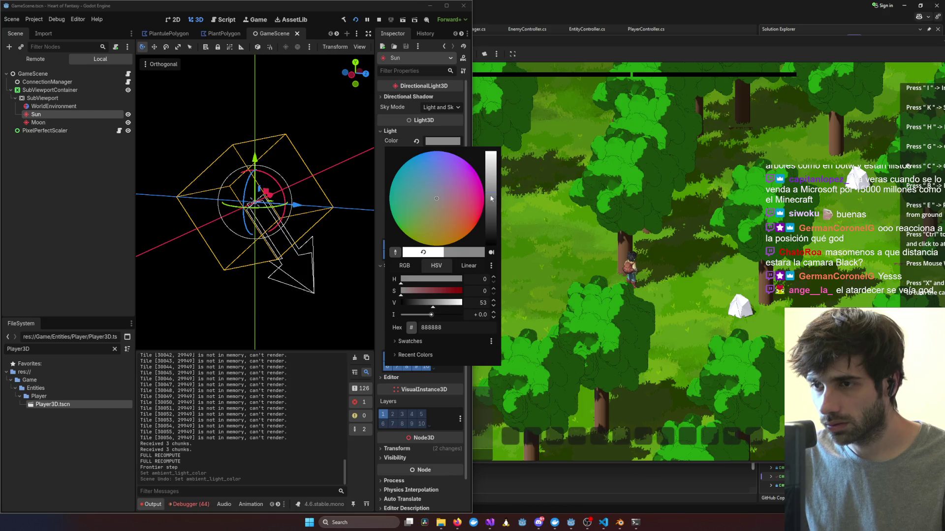
pyautogui.click(472, 224)
pyautogui.click(492, 211)
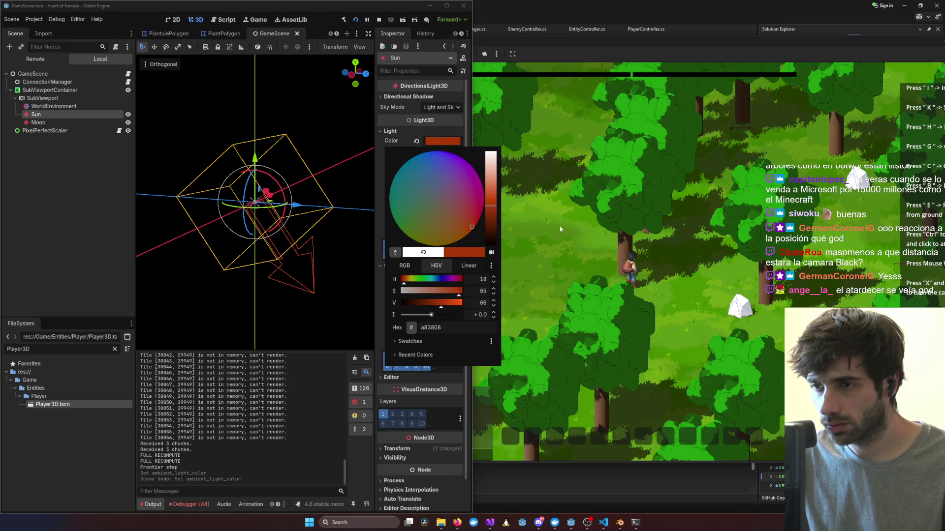
pyautogui.click(567, 229)
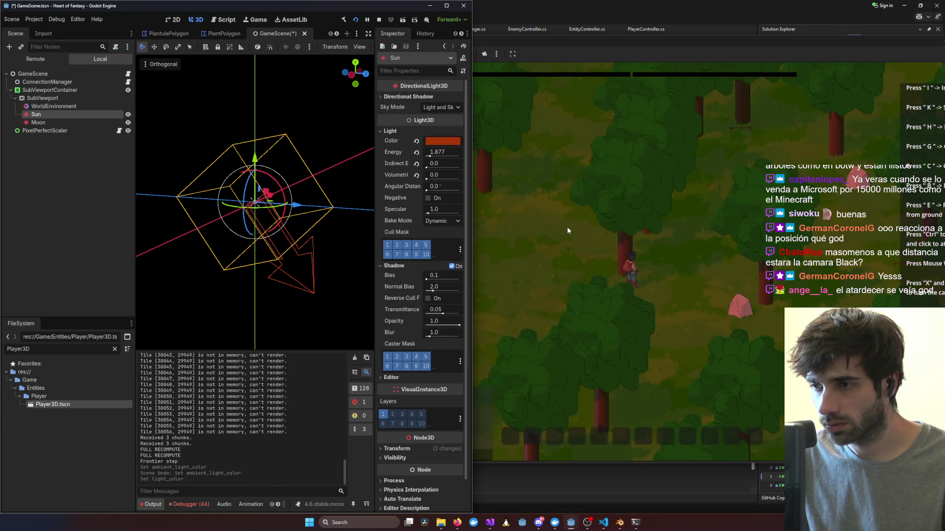
pyautogui.click(450, 143)
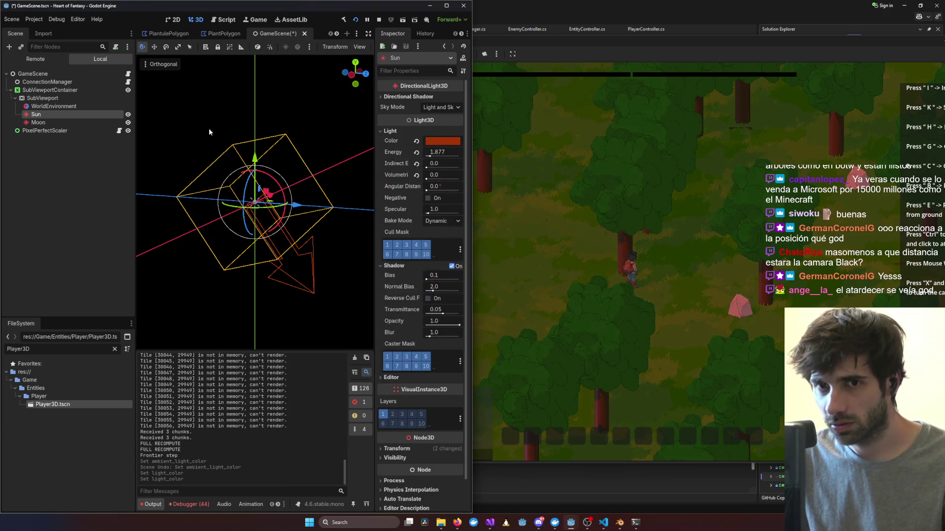
pyautogui.click(53, 106)
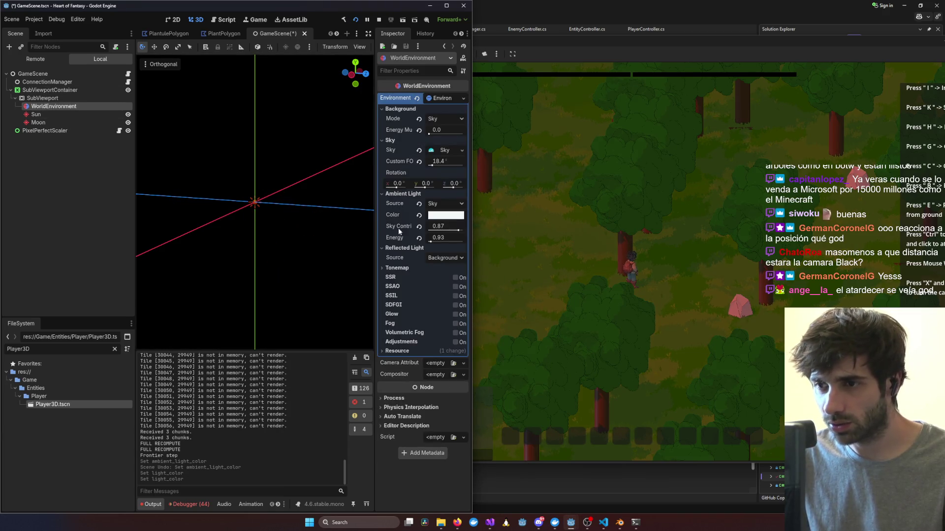
# Disable the reflected light source (then undo), and set Ambient Light Source to Disabled.
pyautogui.click(441, 259)
pyautogui.click(445, 275)
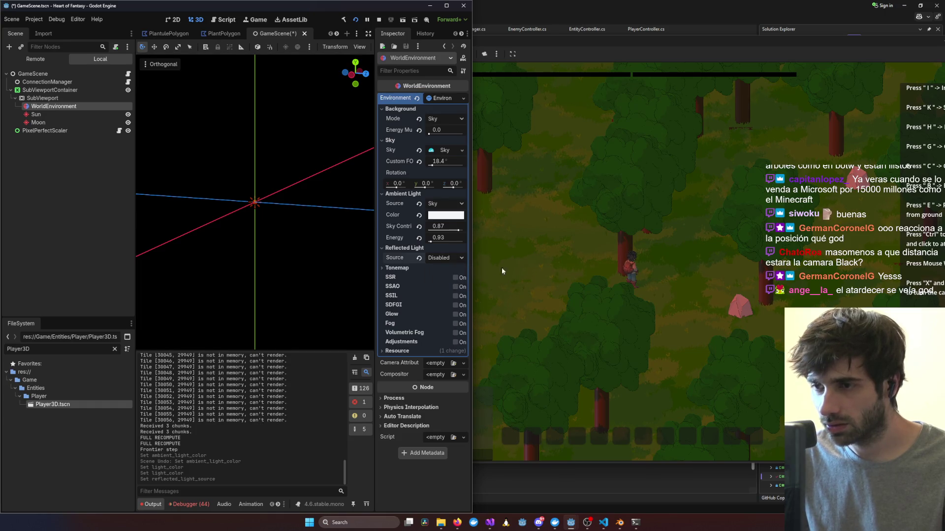
pyautogui.hotkey('ctrl', 'z')
pyautogui.click(446, 203)
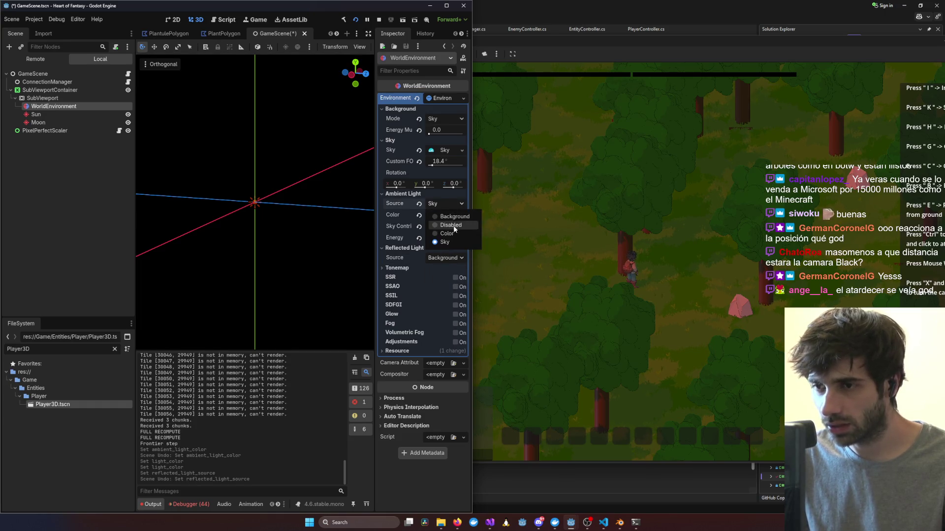
pyautogui.click(454, 228)
pyautogui.click(608, 249)
pyautogui.click(99, 185)
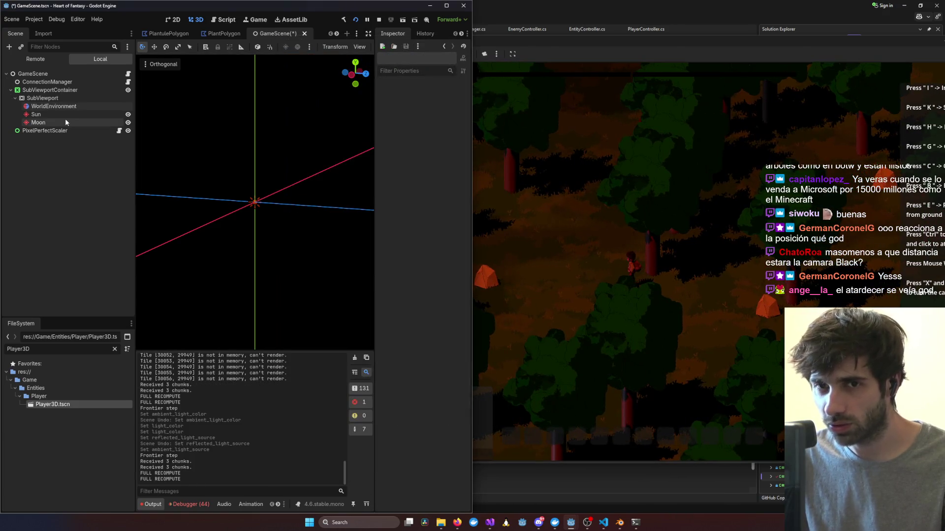
# Walk the character through the running forest game to check the dark sunset lighting.
pyautogui.click(74, 114)
pyautogui.click(743, 47)
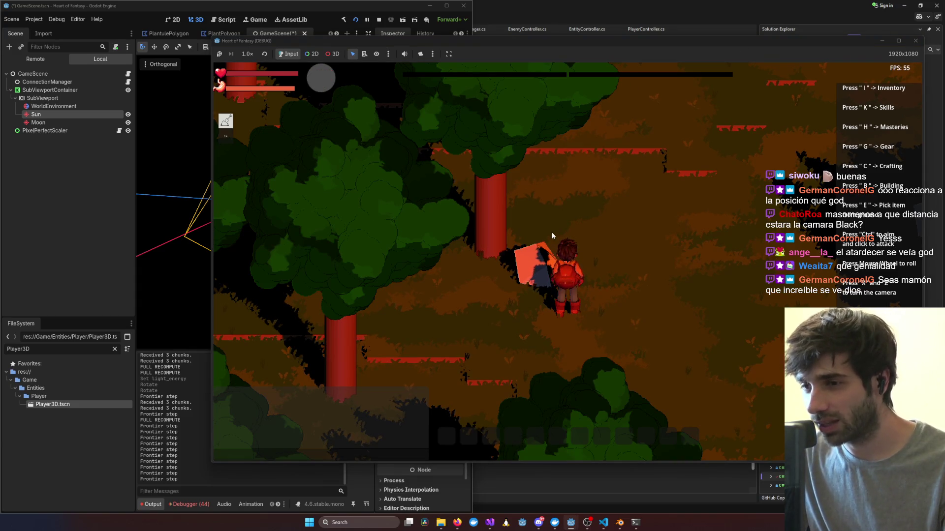
pyautogui.scroll(-5, 551, 234)
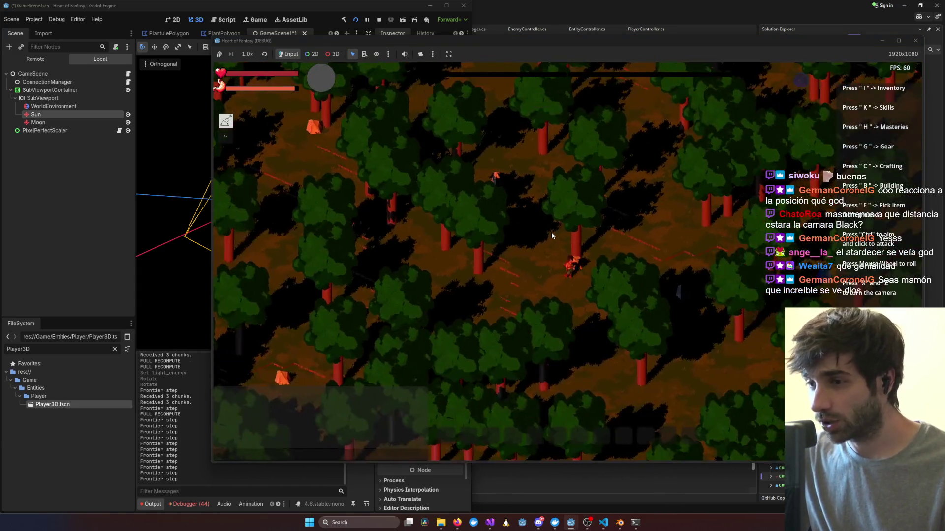
pyautogui.press('d')
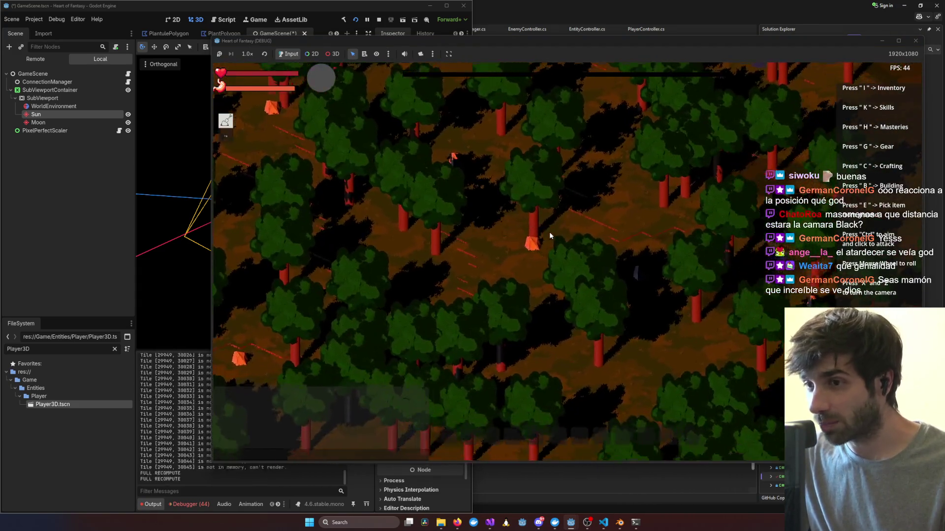
pyautogui.scroll(5, 642, 259)
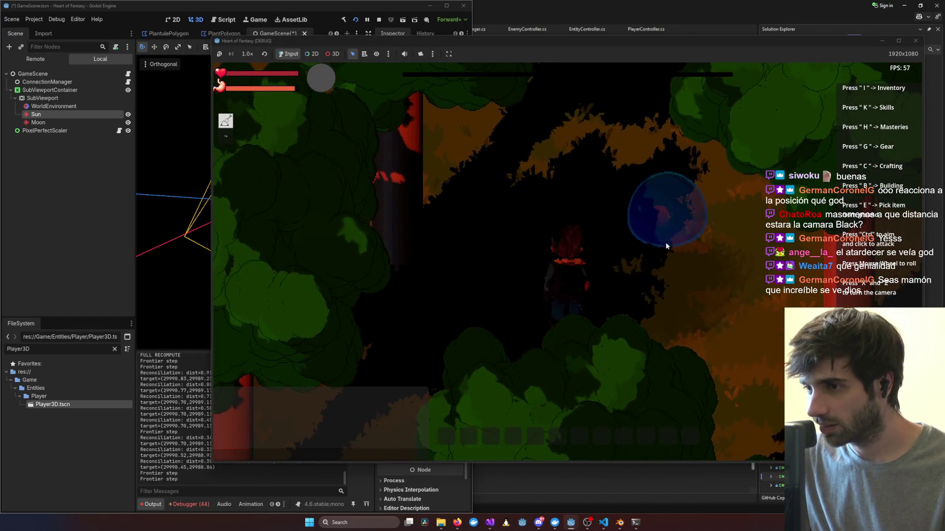
pyautogui.press('w')
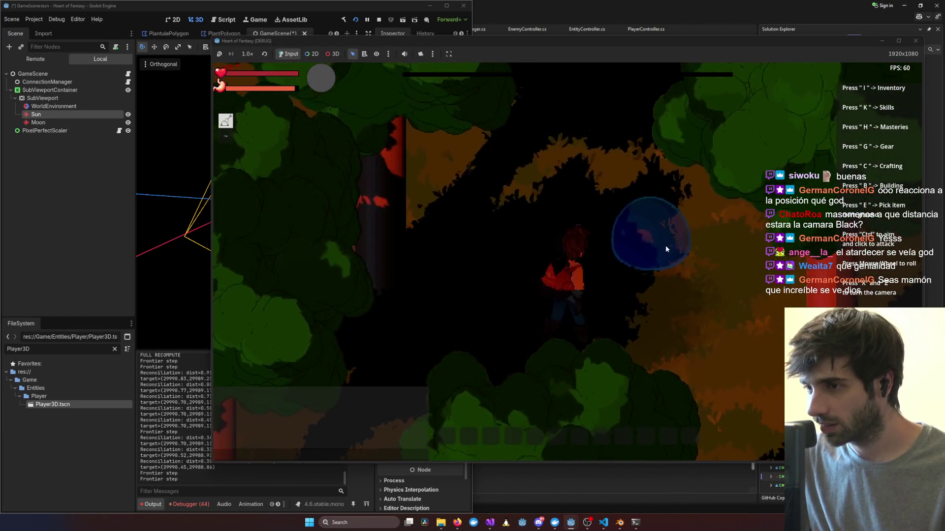
pyautogui.press('a')
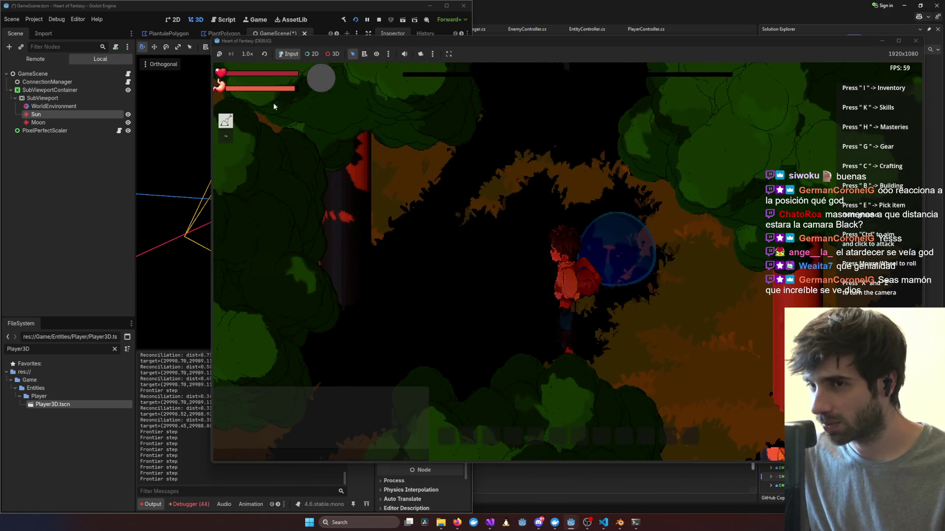
# Undo the sunset lighting changes with Ctrl+Z so the game's forest is bright again.
pyautogui.click(198, 196)
pyautogui.click(253, 200)
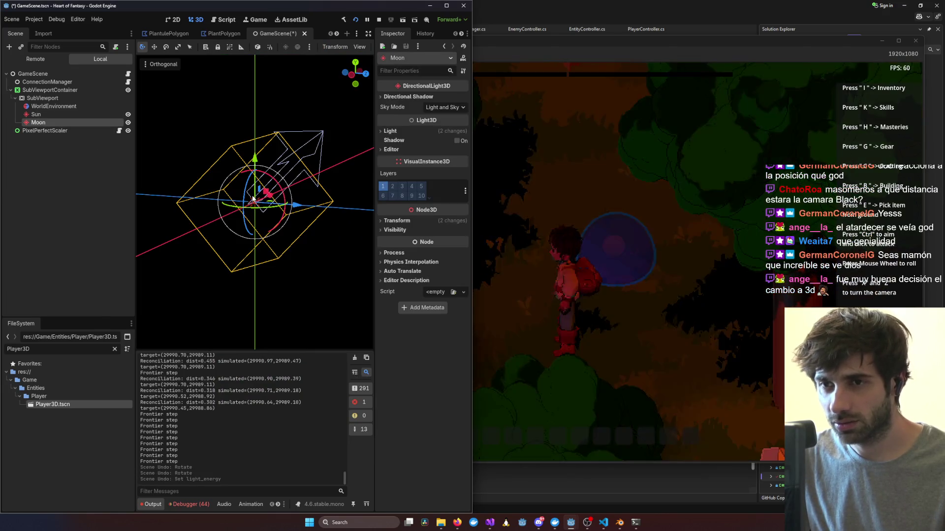
pyautogui.hotkey('ctrl', 'z')
pyautogui.hotkey('ctrl', 'z')
pyautogui.hotkey('ctrl', 'z')
pyautogui.click(536, 214)
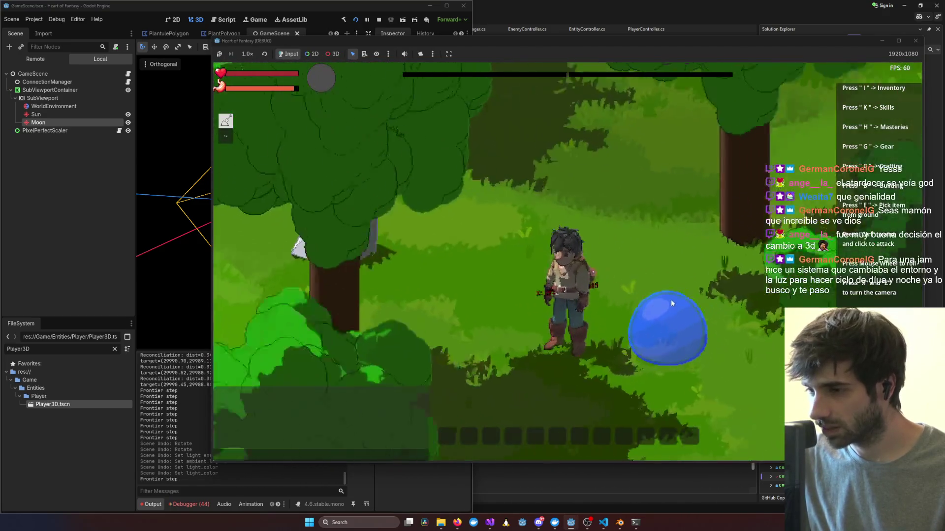
pyautogui.scroll(5, 667, 314)
pyautogui.click(133, 196)
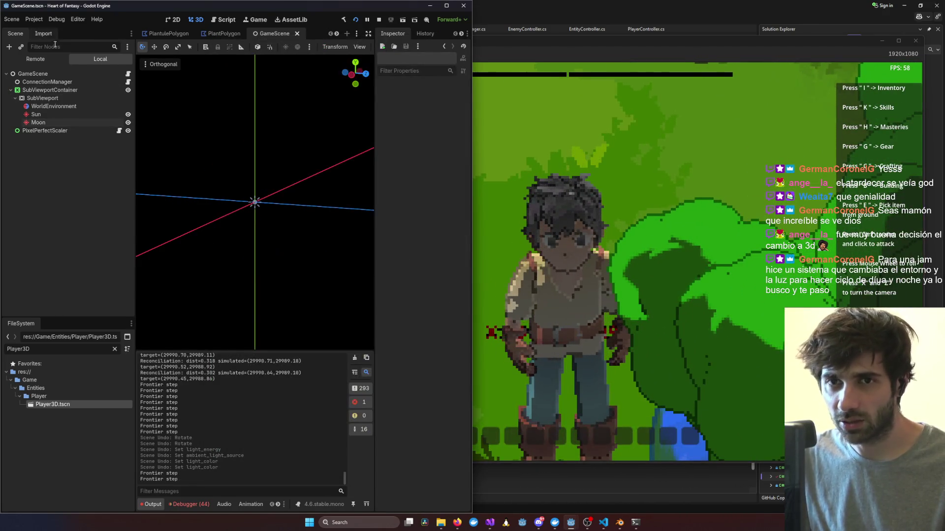
# Filter the FileSystem for 'Slime' and view then close Slime.glb's import settings.
pyautogui.doubleClick(55, 349)
pyautogui.write('Slime')
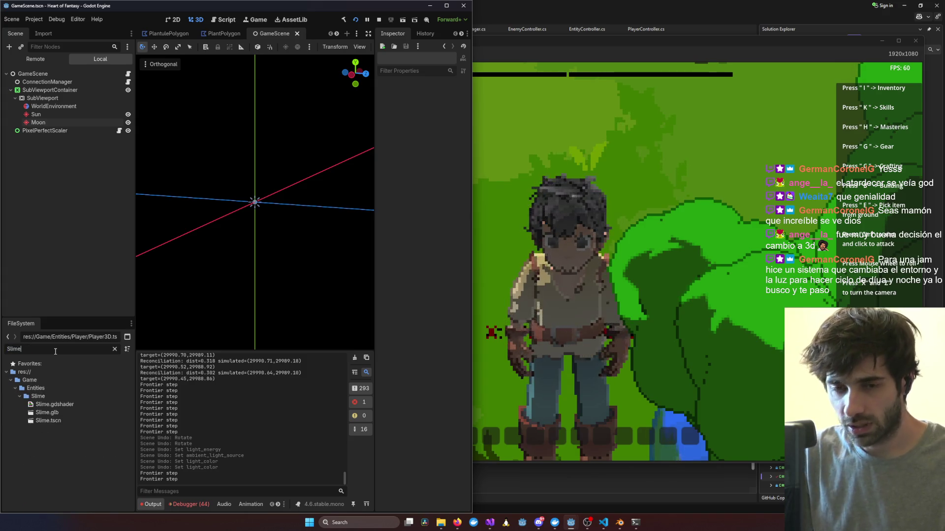
pyautogui.doubleClick(56, 414)
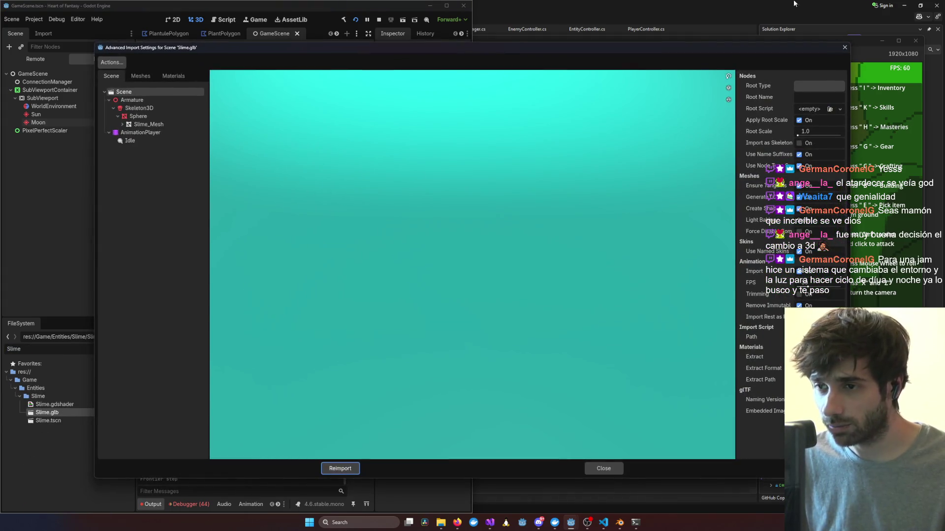
pyautogui.click(844, 48)
# Open Slime.tscn and orbit the viewport around the blue slime model.
pyautogui.doubleClick(48, 421)
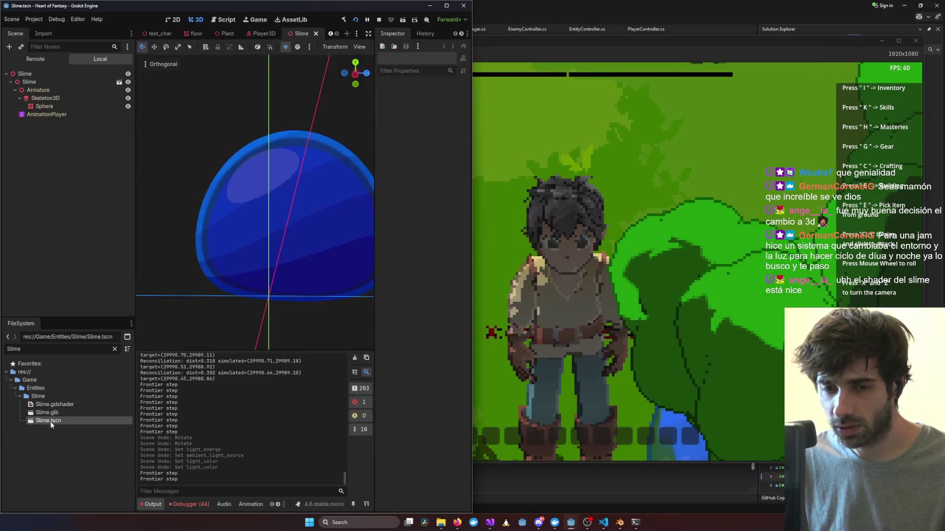
pyautogui.moveTo(305, 202)
pyautogui.mouseDown()
pyautogui.moveTo(156, 189)
pyautogui.moveTo(150, 228)
pyautogui.moveTo(217, 239)
pyautogui.moveTo(298, 216)
pyautogui.moveTo(352, 185)
pyautogui.moveTo(347, 161)
pyautogui.moveTo(258, 127)
pyautogui.moveTo(208, 144)
pyautogui.moveTo(165, 179)
pyautogui.moveTo(147, 239)
pyautogui.moveTo(281, 240)
pyautogui.moveTo(280, 219)
pyautogui.mouseUp()
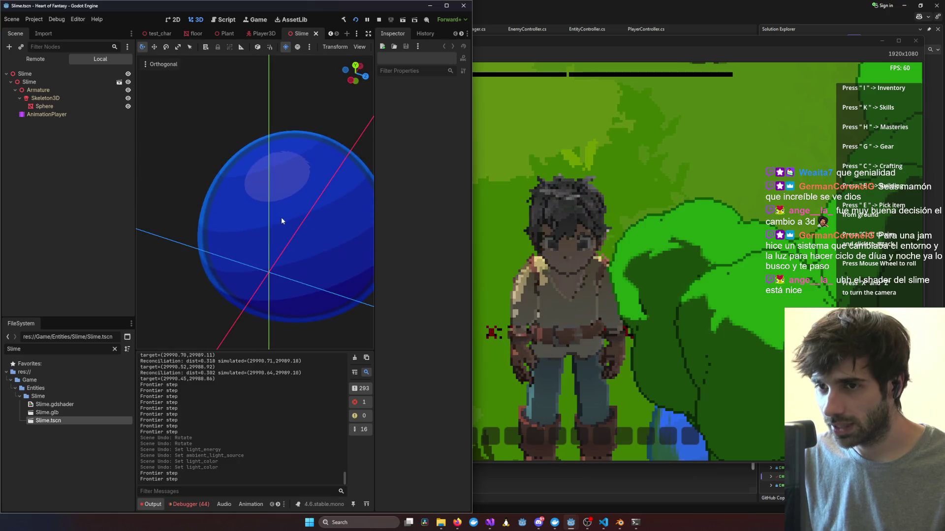
pyautogui.click(615, 322)
# Rotate the game camera around the character with repeated X presses.
pyautogui.press('x')
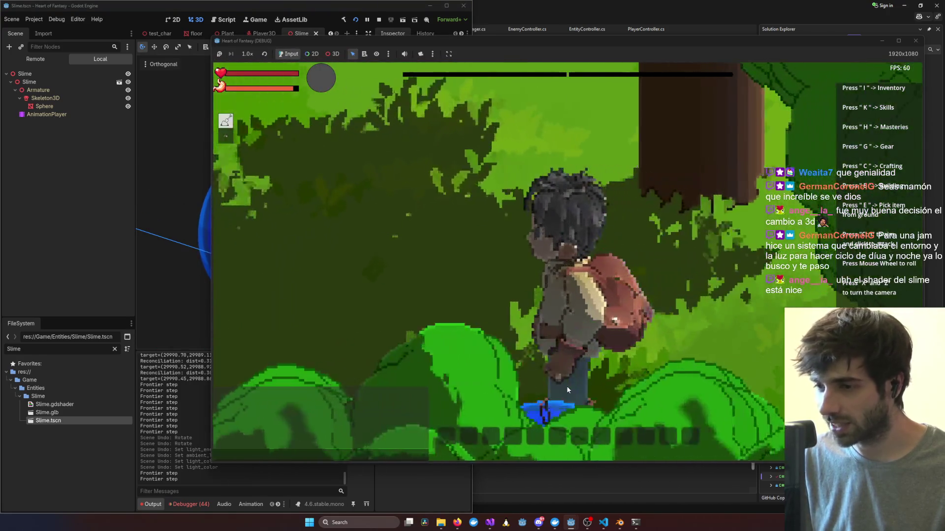
pyautogui.press('x')
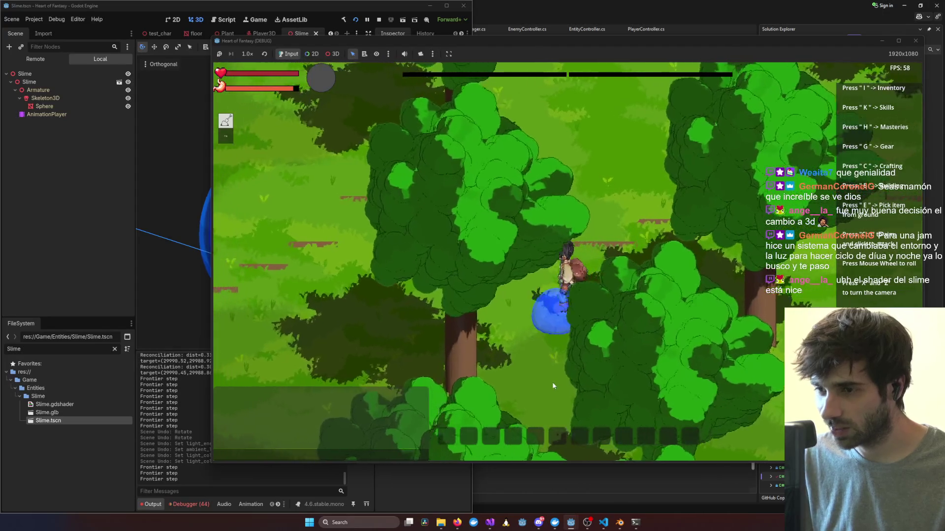
pyautogui.press('x')
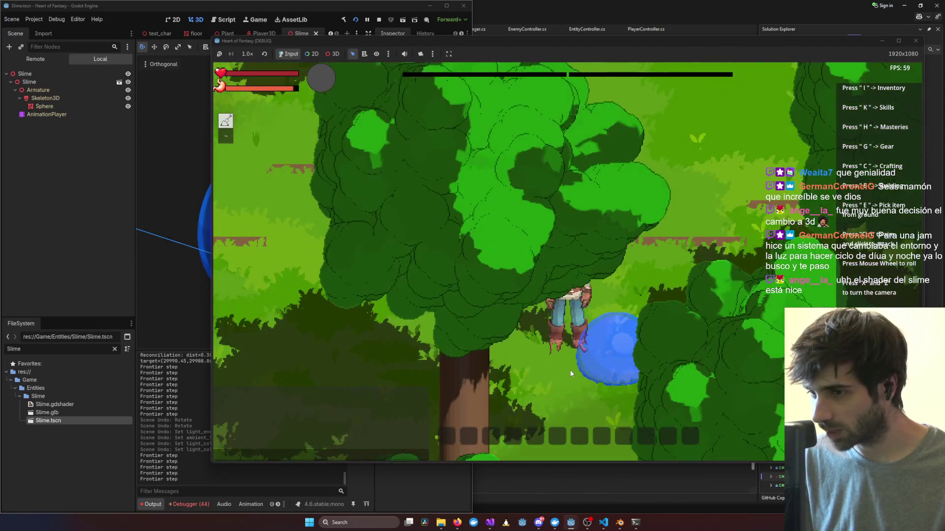
pyautogui.press('x')
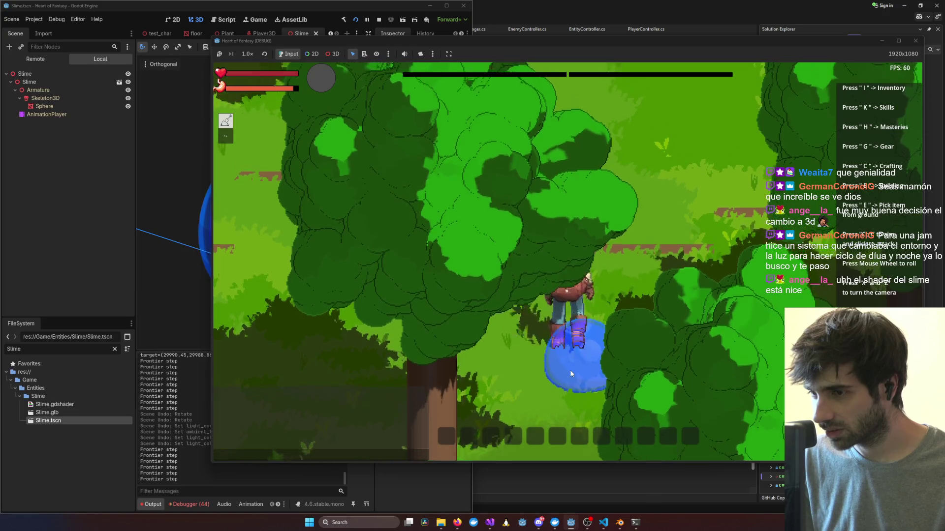
pyautogui.press('x')
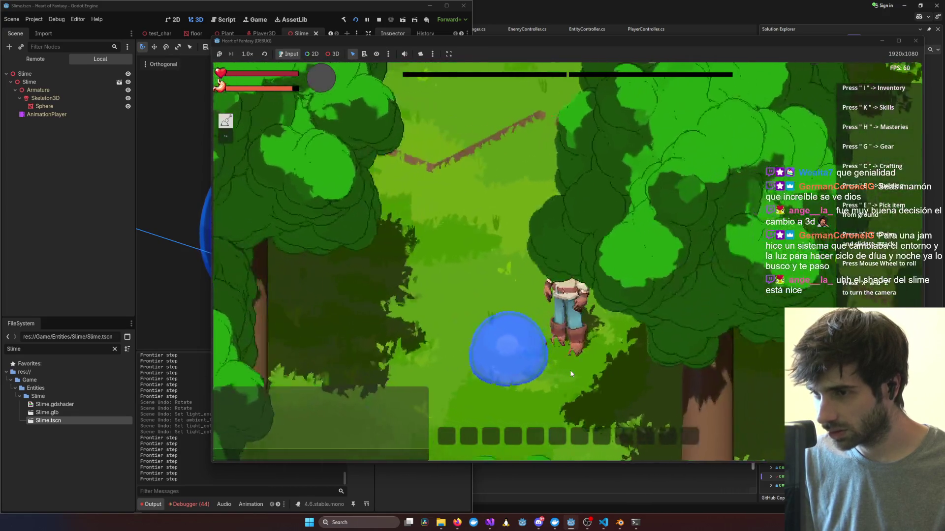
pyautogui.press('x')
pyautogui.press('x')
pyautogui.press('x')
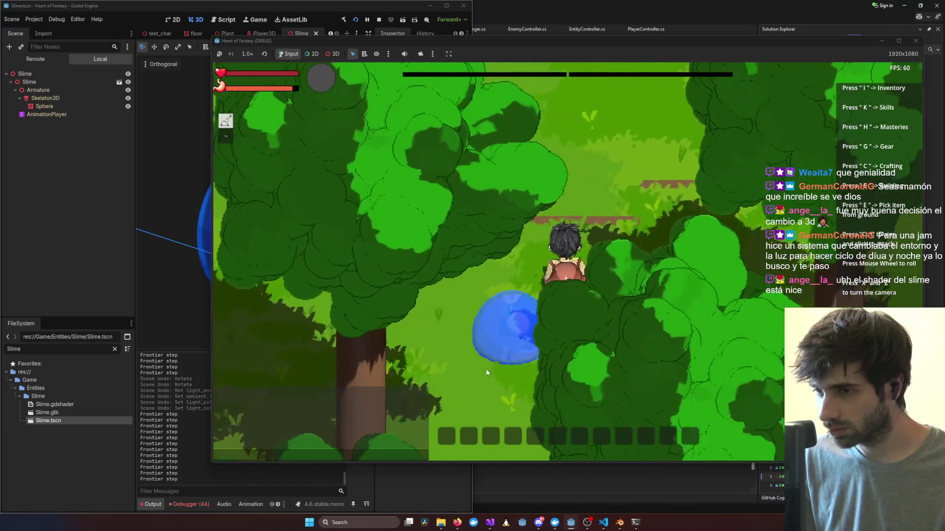
pyautogui.press('x')
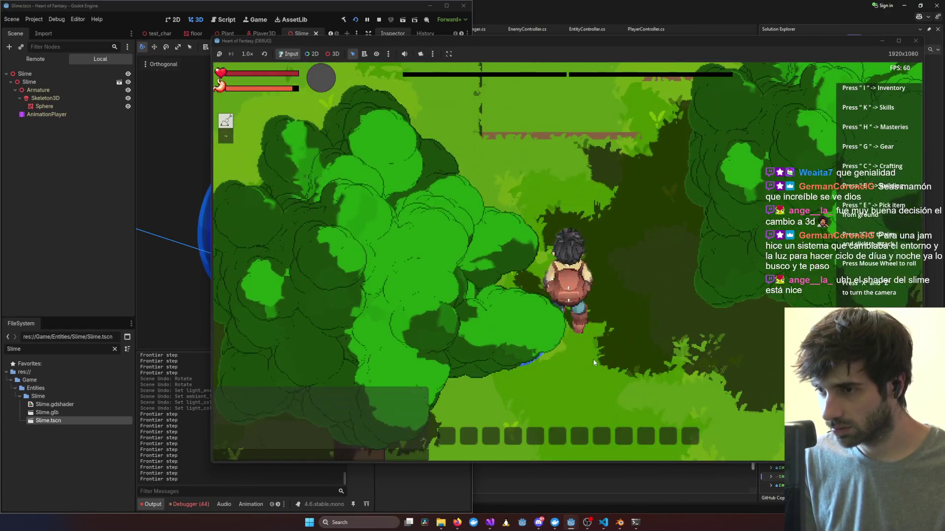
# Zoom the game view out and back in, then hit the blue slime twice.
pyautogui.scroll(-5, 592, 359)
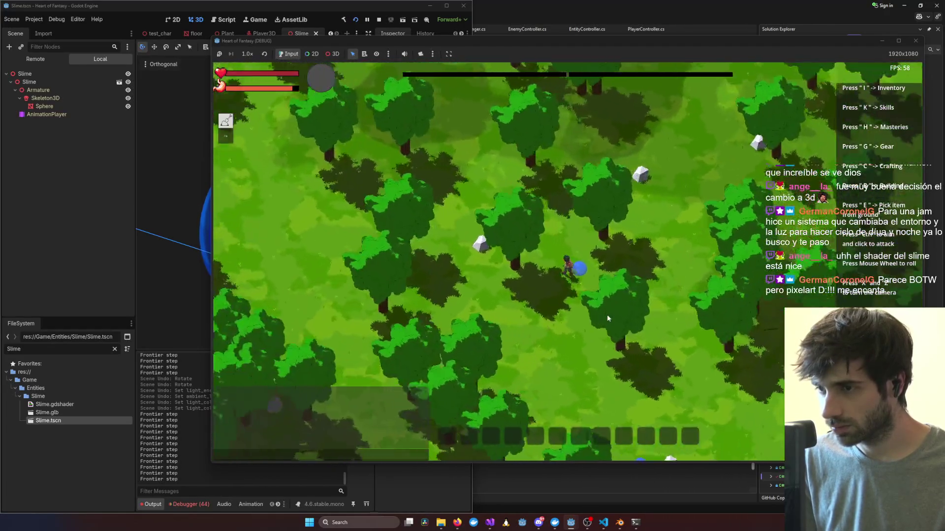
pyautogui.scroll(5, 640, 323)
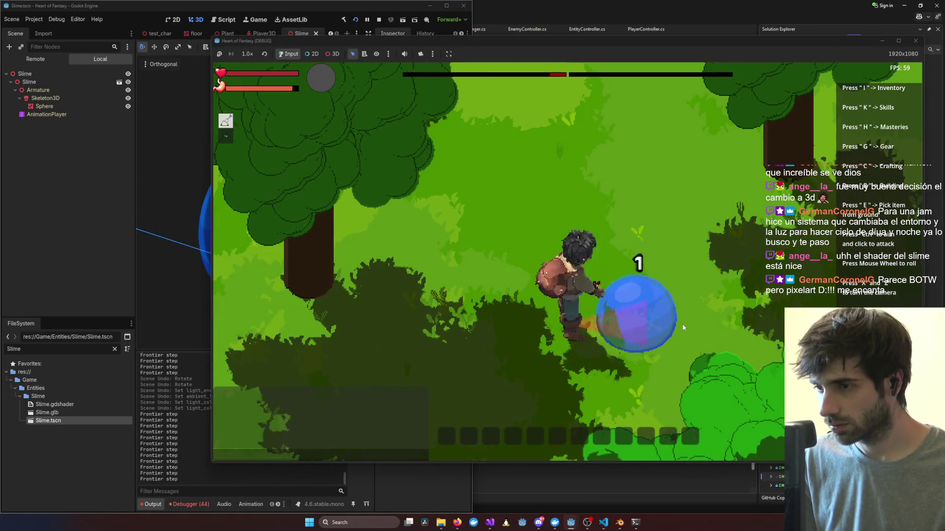
pyautogui.click(683, 327)
pyautogui.click(683, 327)
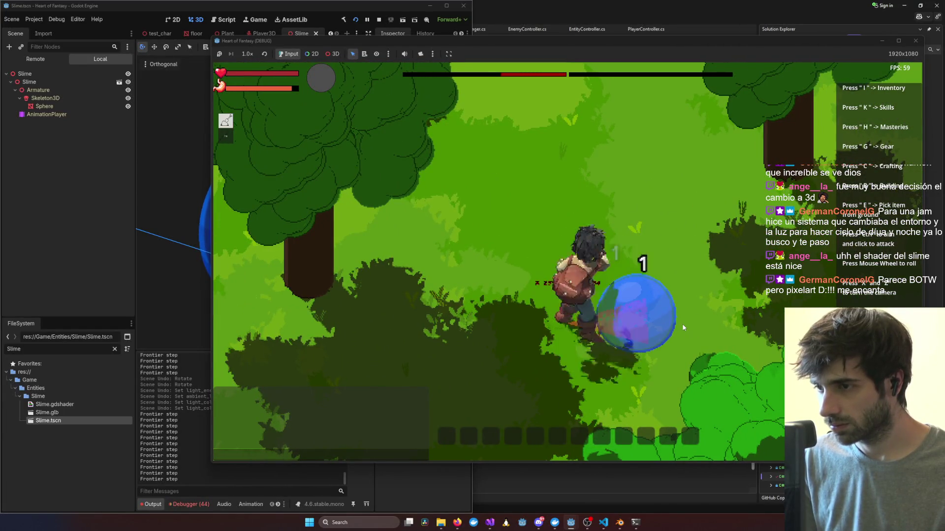
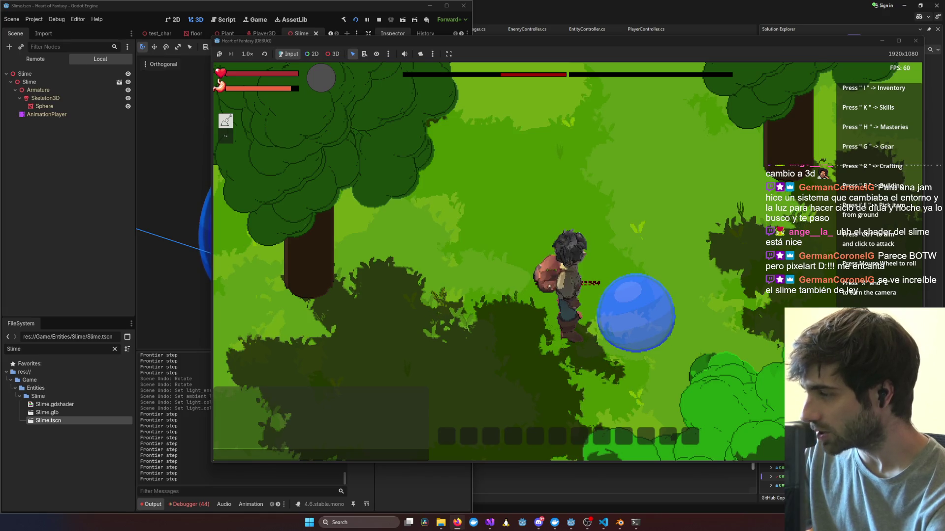
# Zoom the game camera out over the forest, then bring Visual Studio's Globals.cs forward.
pyautogui.scroll(-3, 677, 302)
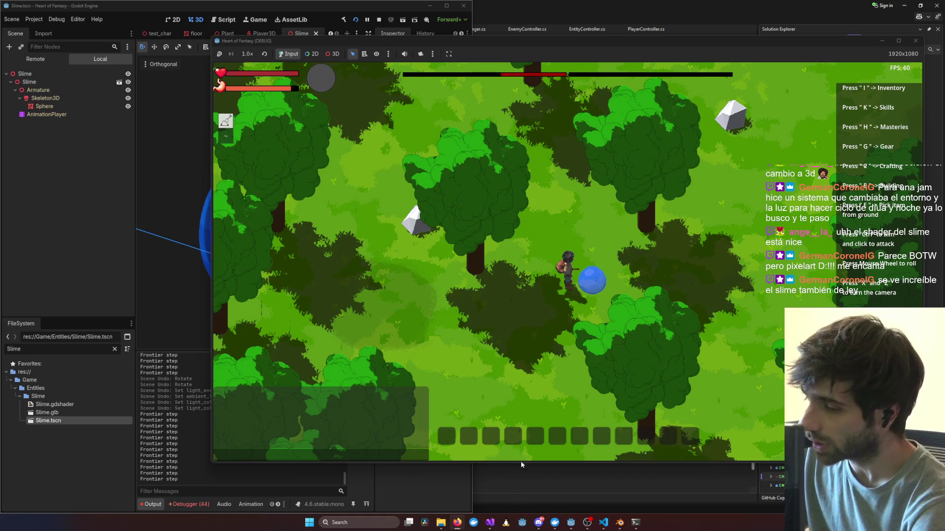
pyautogui.moveTo(490, 523)
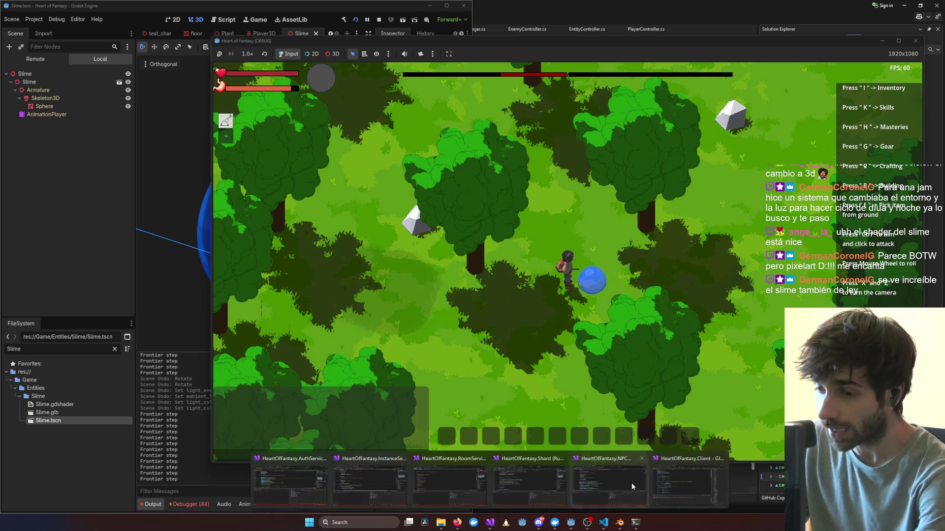
pyautogui.click(706, 484)
# Find and open TimeManager.cs, select its TimeManager class name, then minimize Visual Studio.
pyautogui.scroll(-10, 847, 246)
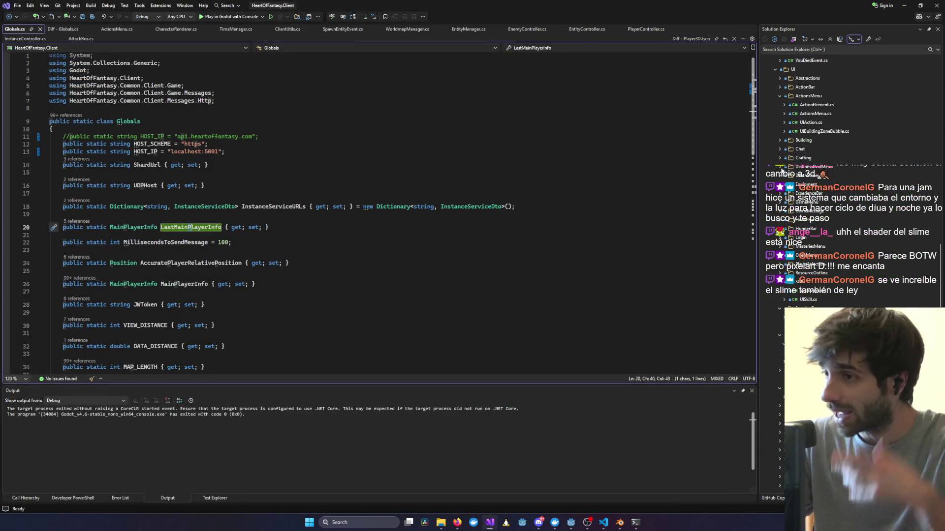
pyautogui.scroll(3, 777, 164)
pyautogui.click(818, 50)
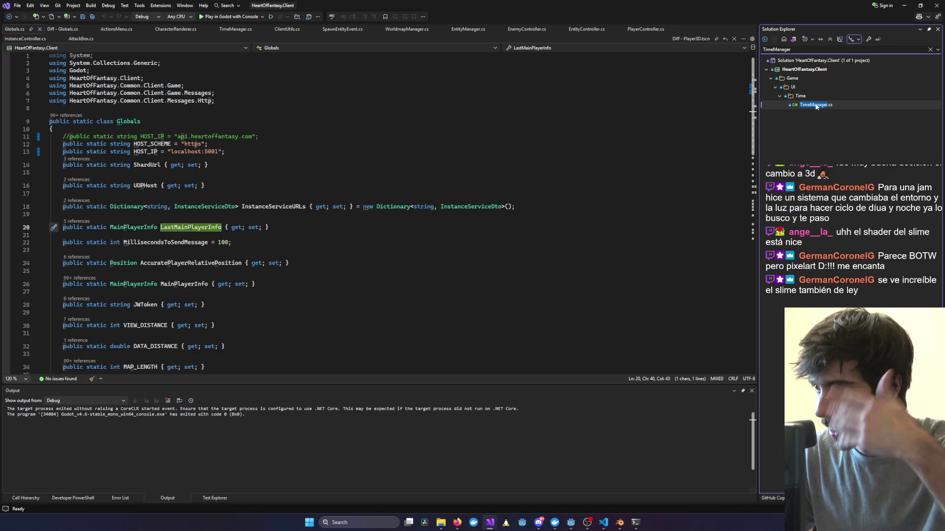
pyautogui.doubleClick(816, 106)
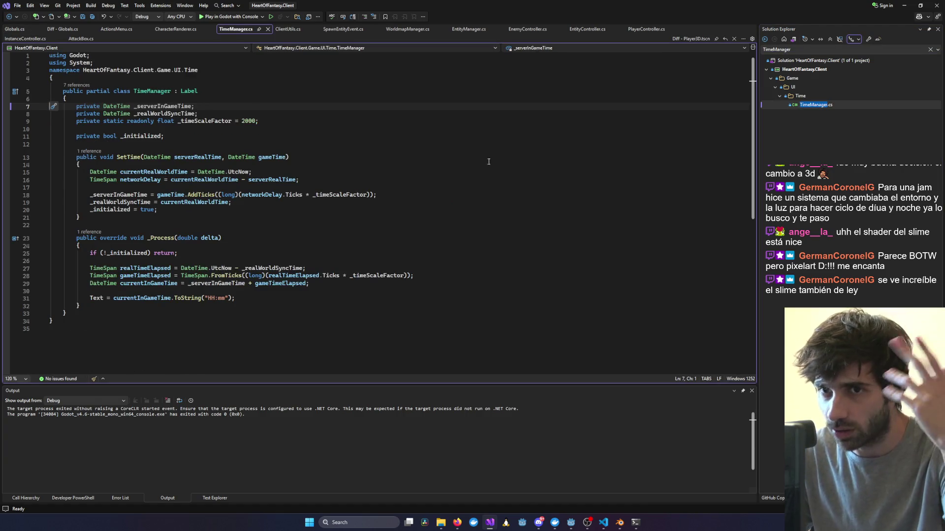
pyautogui.doubleClick(161, 92)
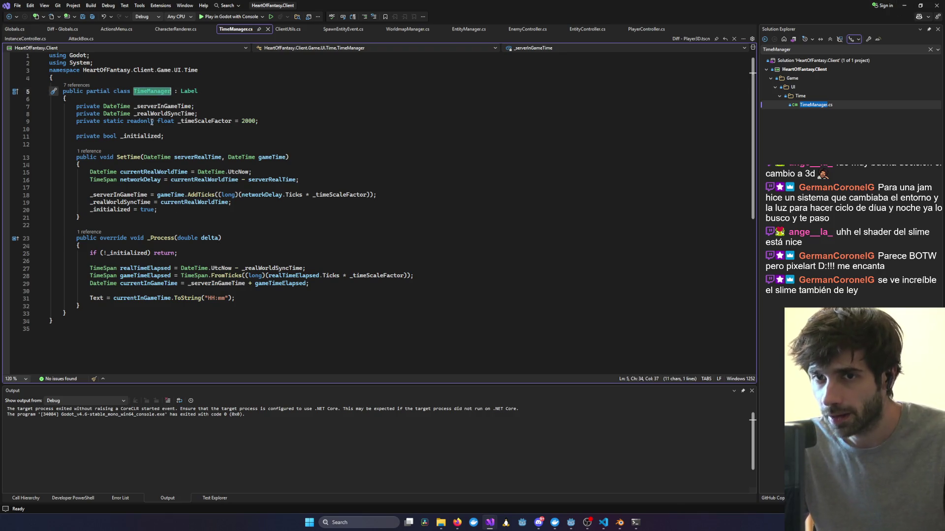
pyautogui.click(904, 5)
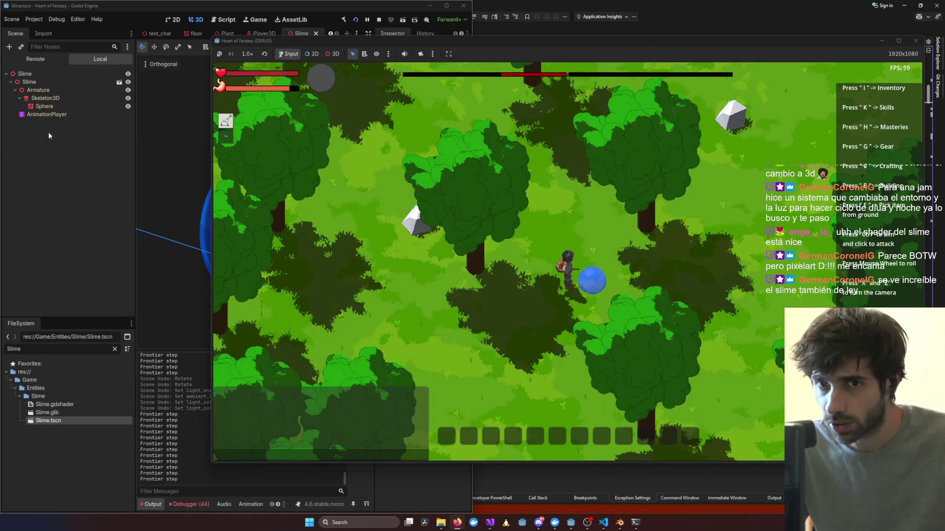
# Peek at the game's Remote scene tree, switch back to Local, and focus the game window.
pyautogui.click(55, 59)
pyautogui.click(99, 59)
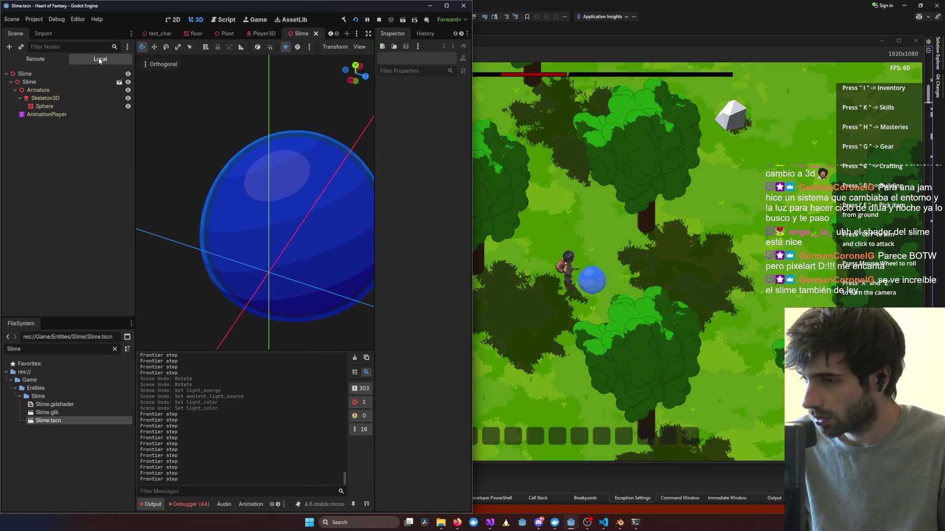
pyautogui.click(551, 212)
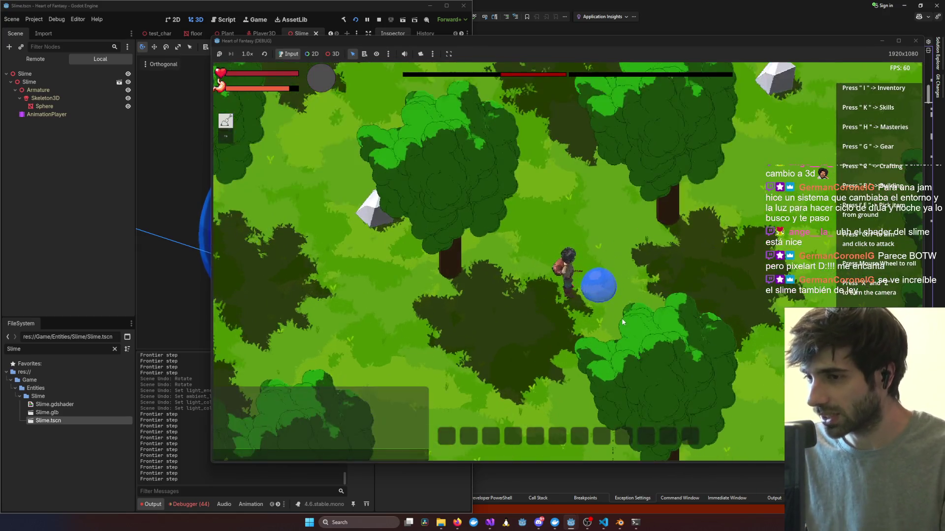
pyautogui.scroll(3, 620, 318)
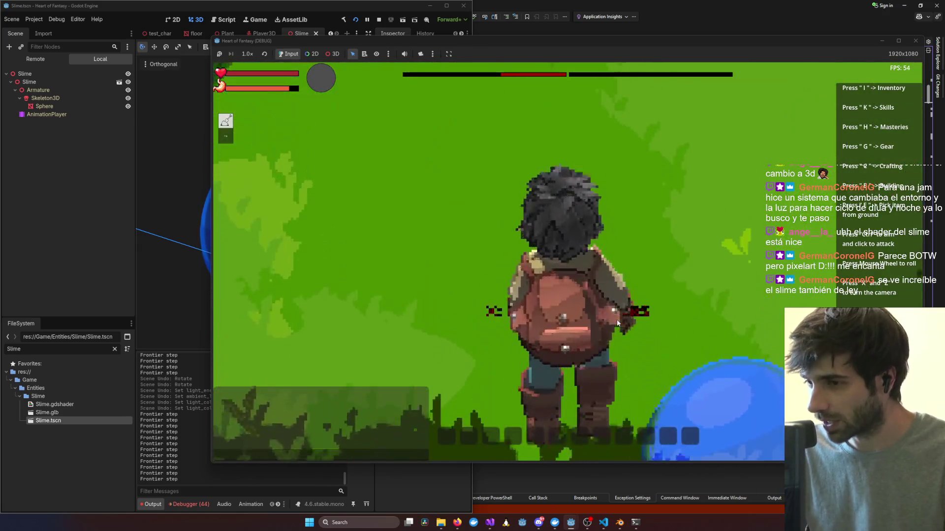
pyautogui.scroll(-2, 617, 320)
# Walk the character past rocks and darker forest into a new clearing.
pyautogui.press('w')
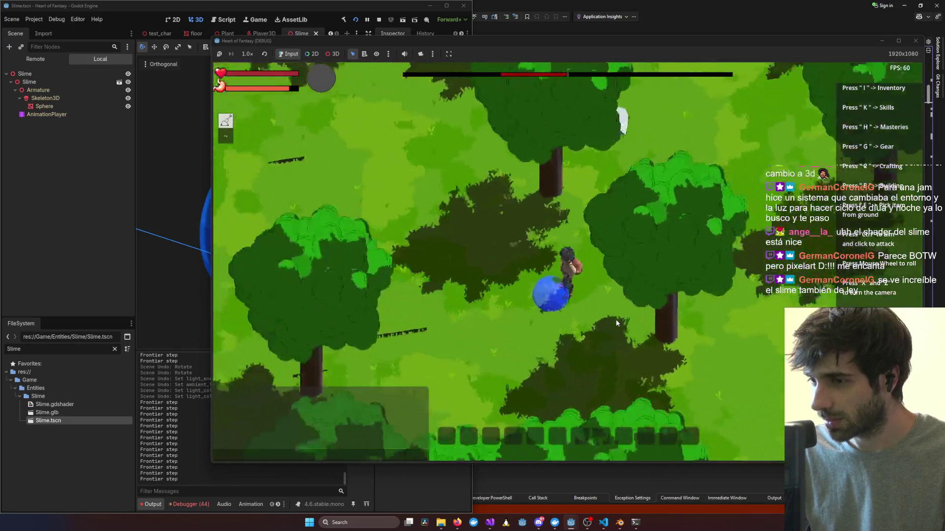
pyautogui.press('s')
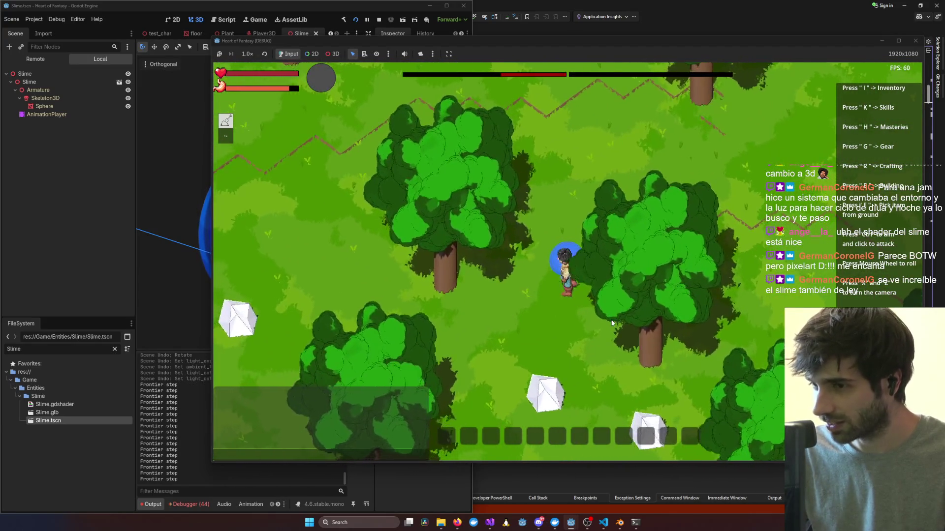
pyautogui.press('d')
pyautogui.press('s')
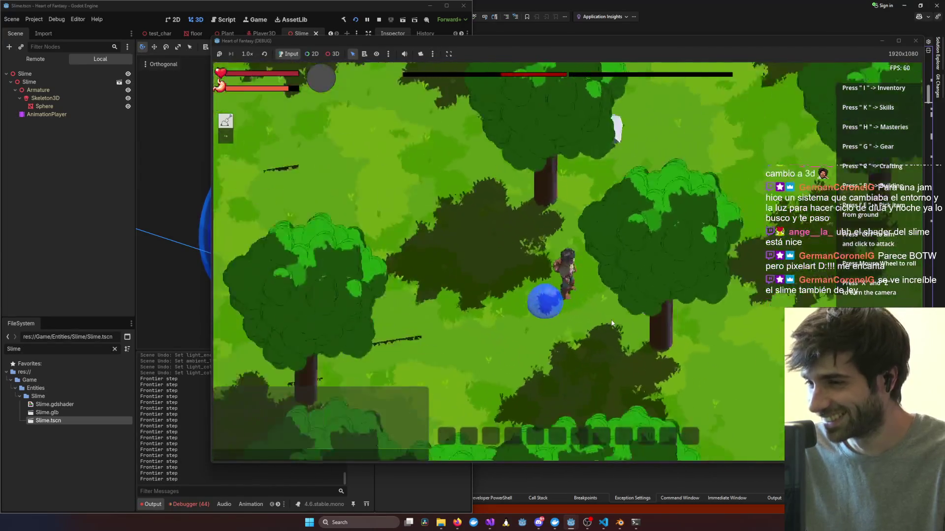
pyautogui.press('w')
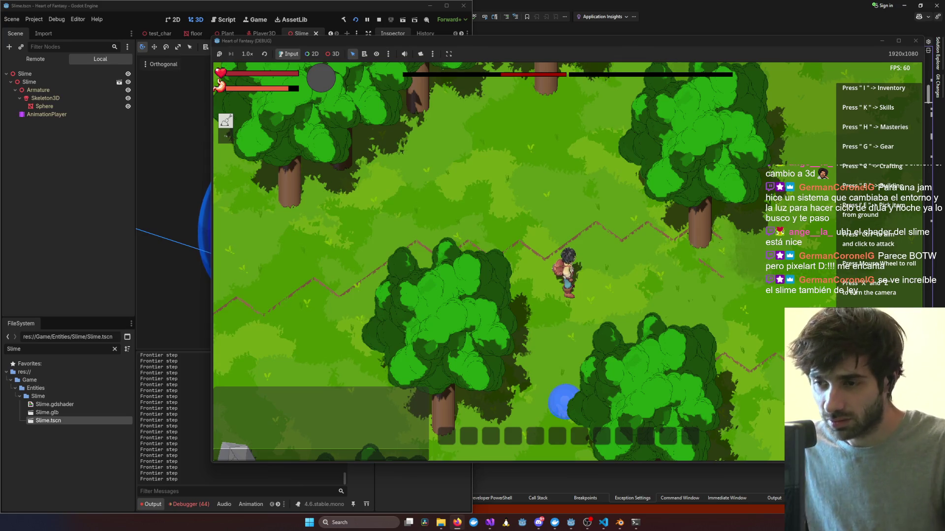
# Glance at the Slime scene in the editor, then return to the game and walk up-left.
pyautogui.click(186, 231)
pyautogui.scroll(-4, 312, 260)
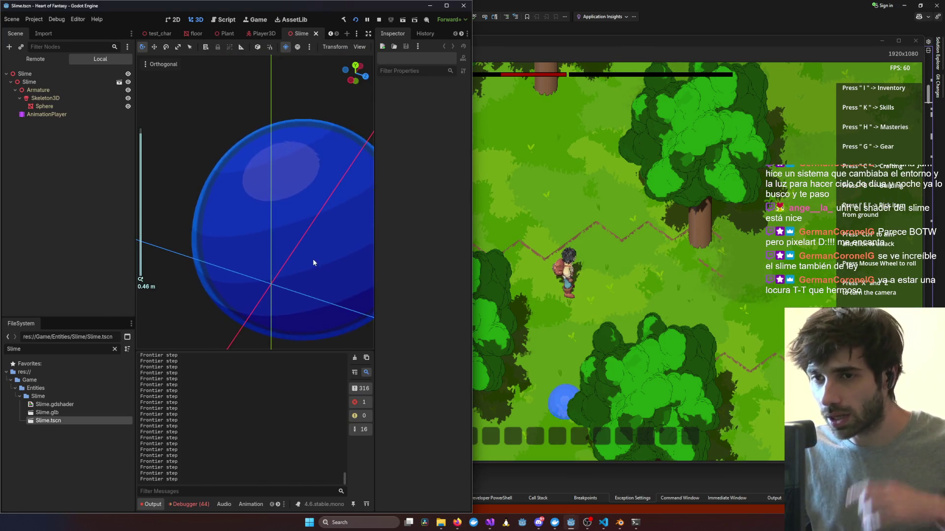
pyautogui.click(582, 407)
pyautogui.press('w')
pyautogui.press('a')
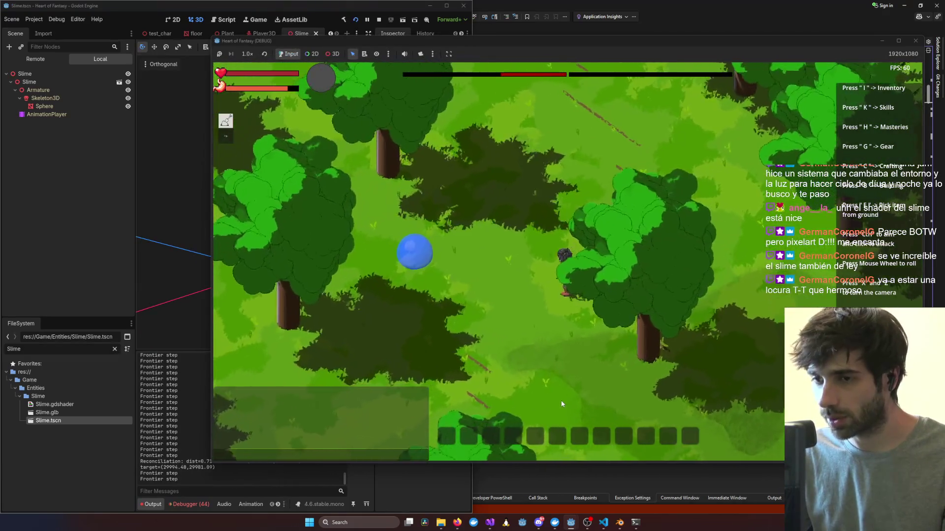
# Rotate the camera to face the character, zoom out to top-down, then zoom back in close.
pyautogui.press('x')
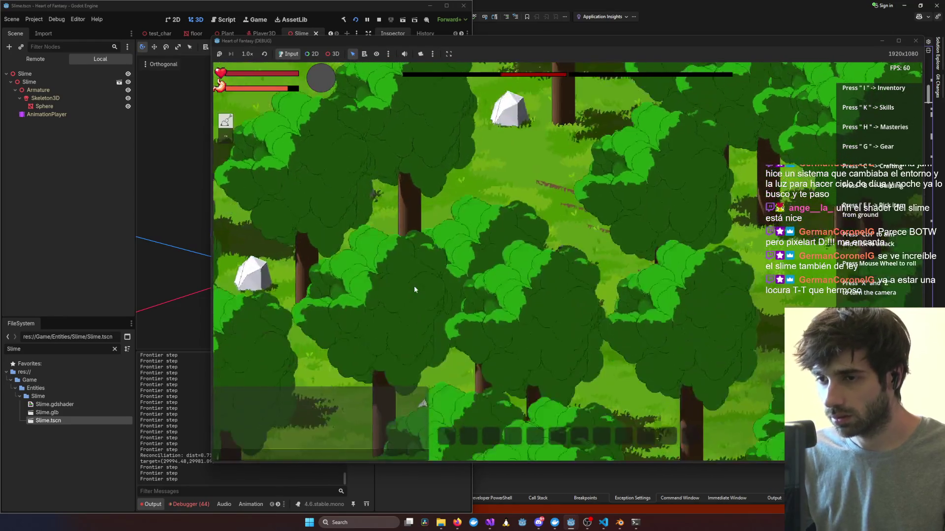
pyautogui.press('x')
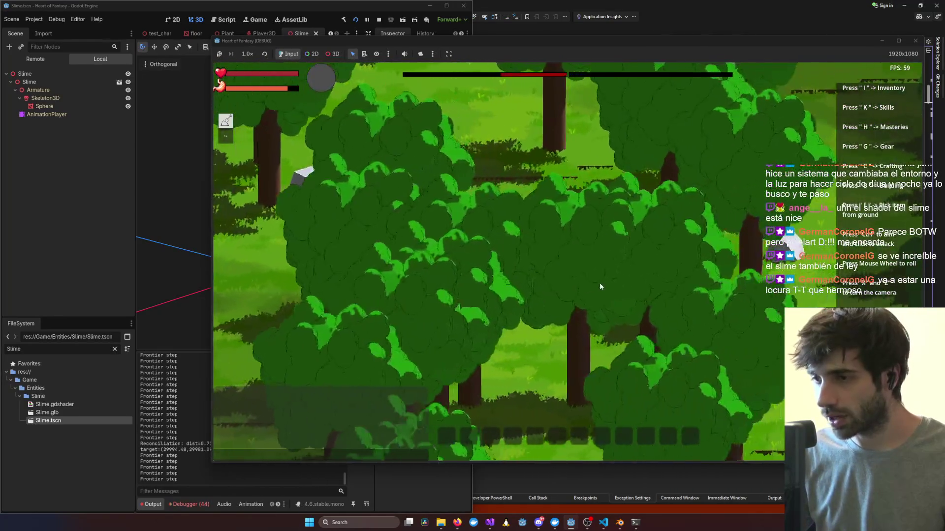
pyautogui.scroll(5, 615, 322)
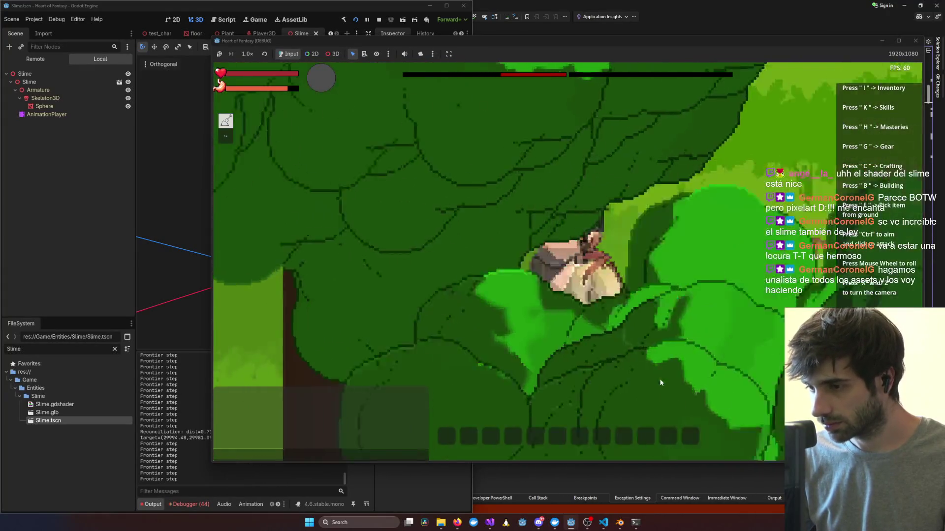
pyautogui.scroll(-5, 658, 380)
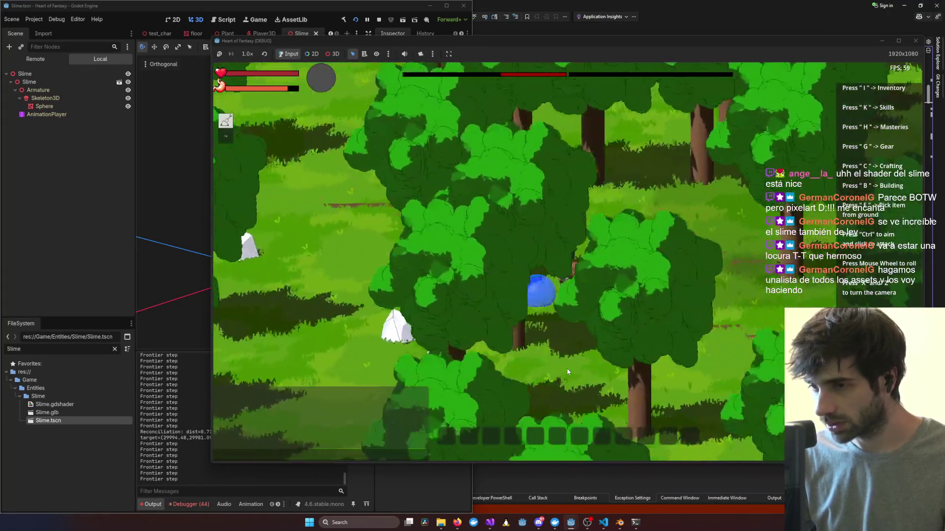
pyautogui.scroll(-5, 566, 368)
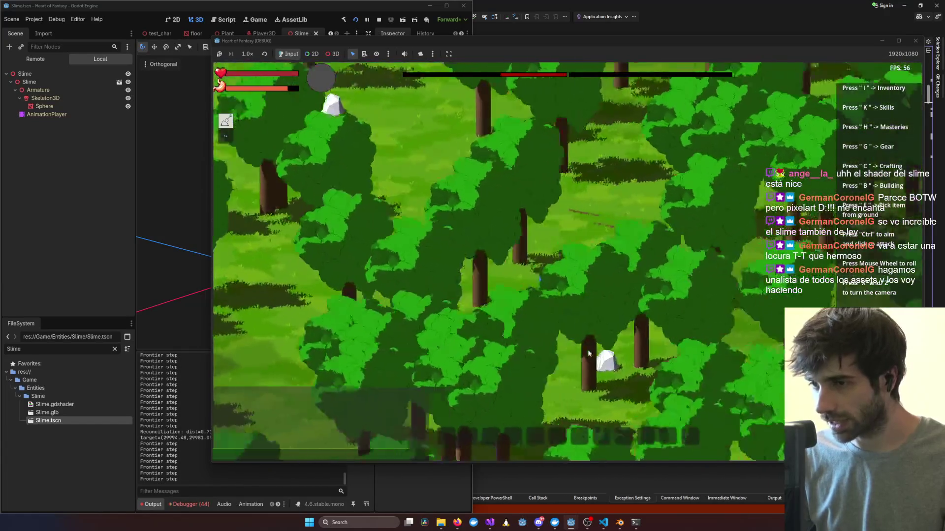
pyautogui.scroll(-5, 572, 332)
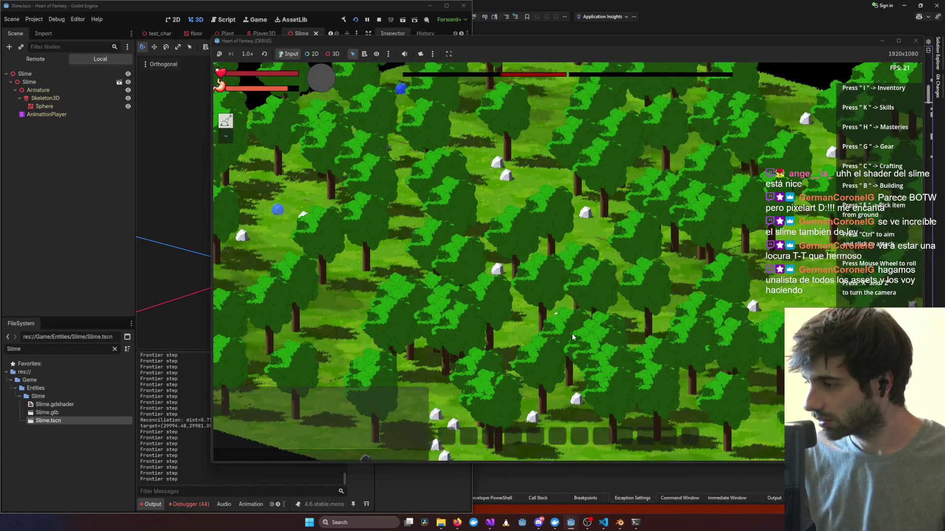
pyautogui.scroll(-3, 572, 337)
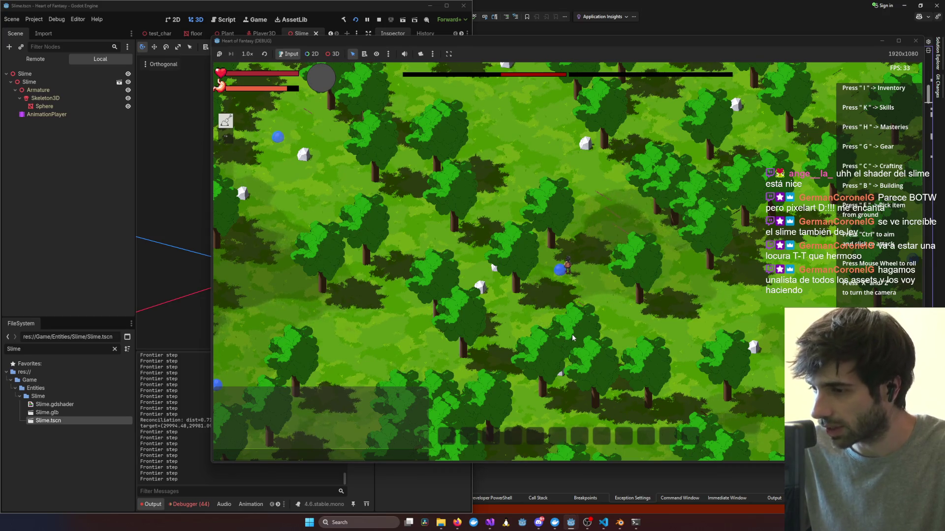
pyautogui.scroll(3, 578, 296)
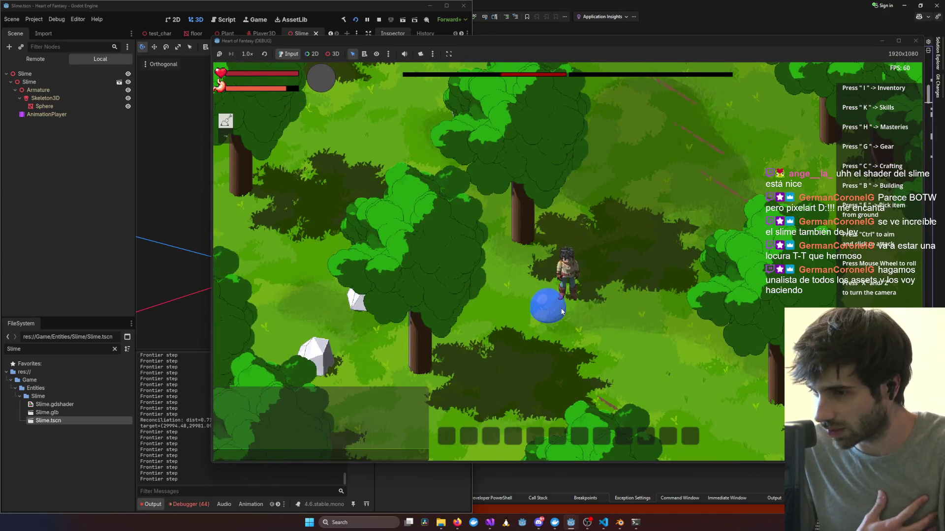
pyautogui.press('a')
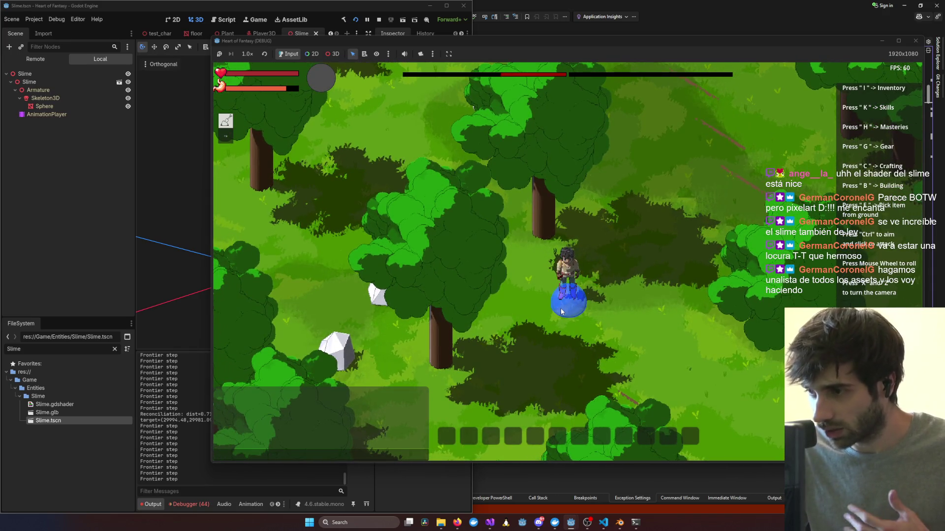
# Walk north and orbit the camera around the character until the slime shows, then bring Visual Studio forward.
pyautogui.scroll(-1, 559, 315)
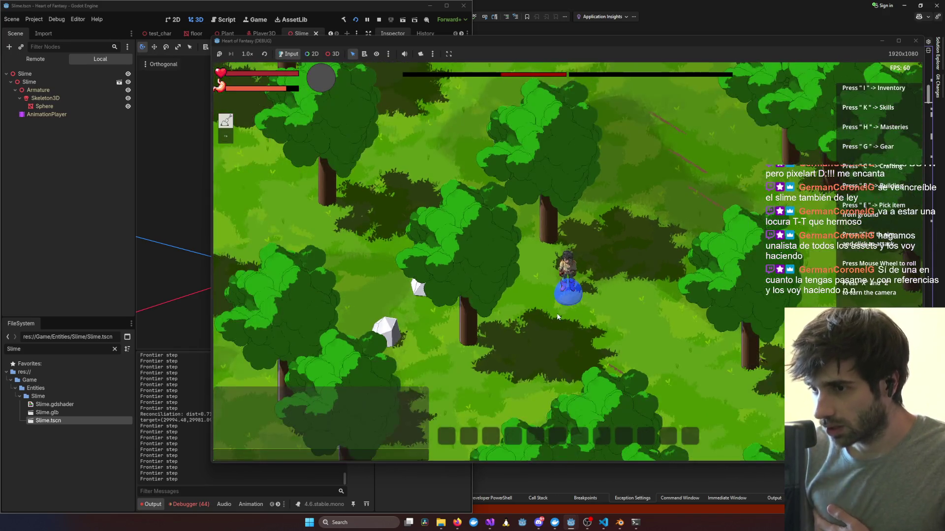
pyautogui.press('x')
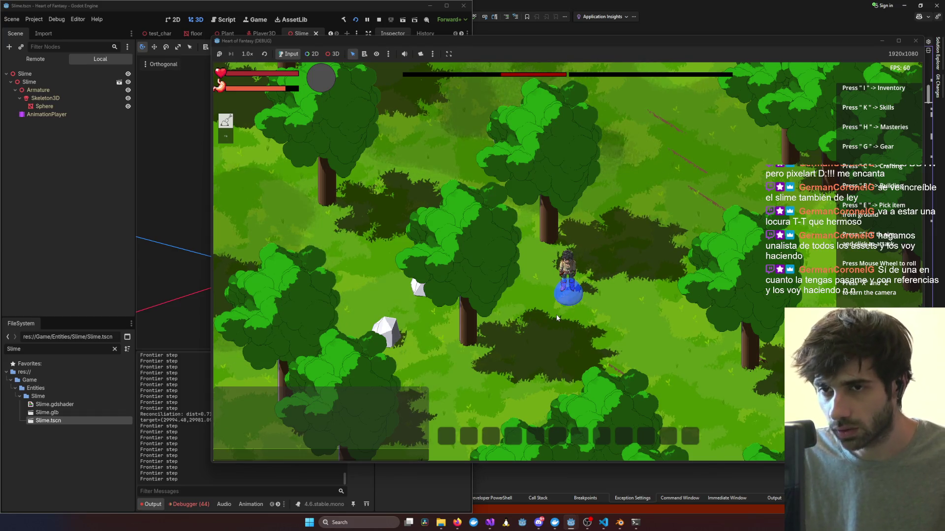
pyautogui.press('w')
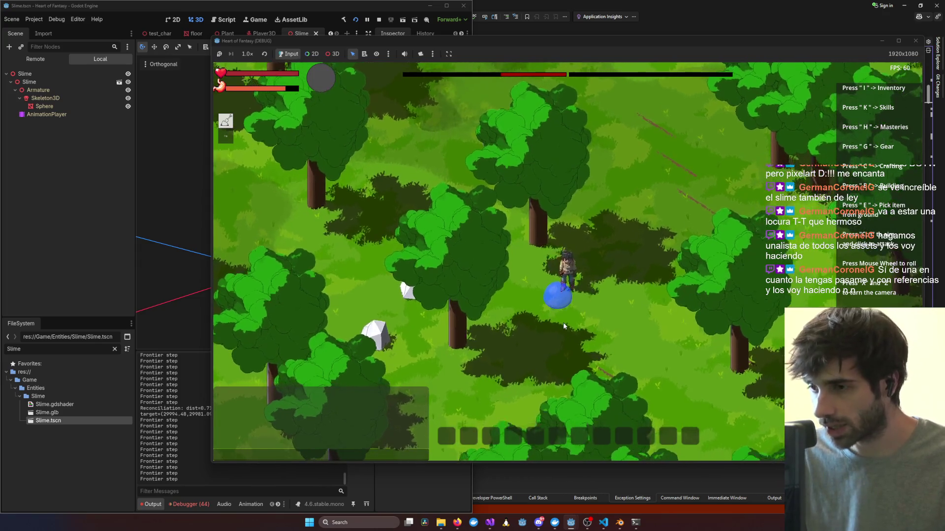
pyautogui.press('x')
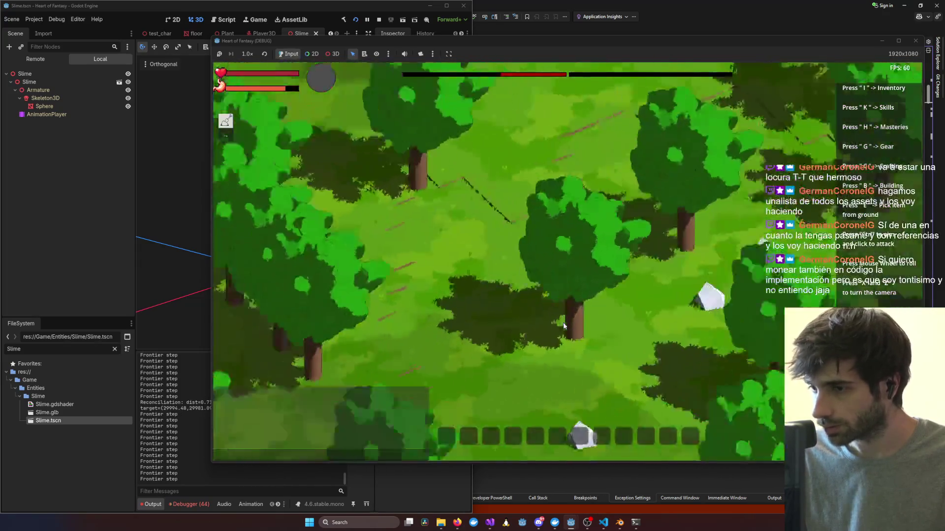
pyautogui.press('x')
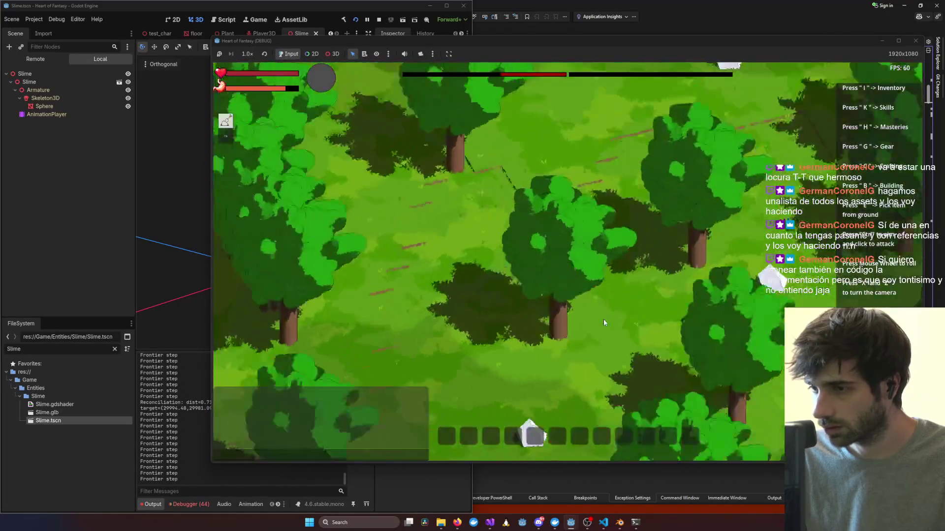
pyautogui.press('x')
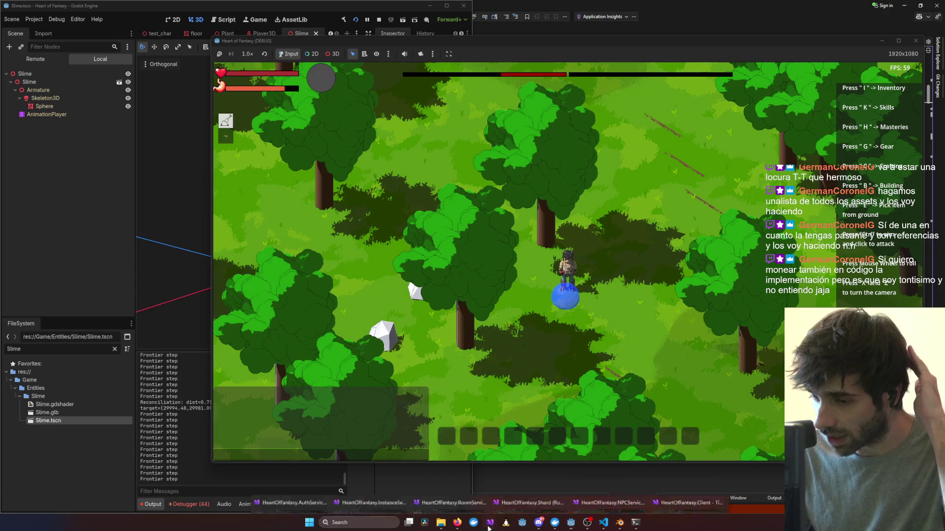
pyautogui.moveTo(490, 523)
pyautogui.click(684, 485)
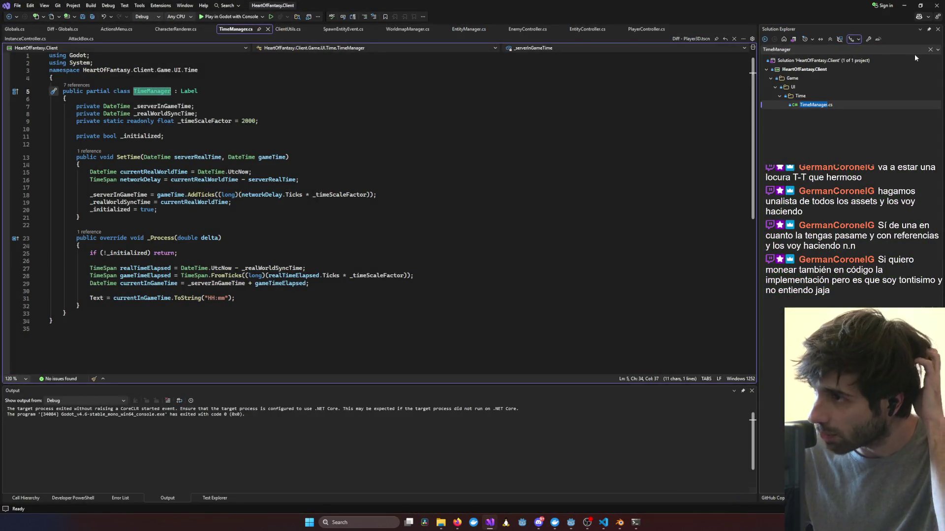
# Clear the Solution Explorer search, search 'Character', and open CharacterRenderer.cs.
pyautogui.click(930, 51)
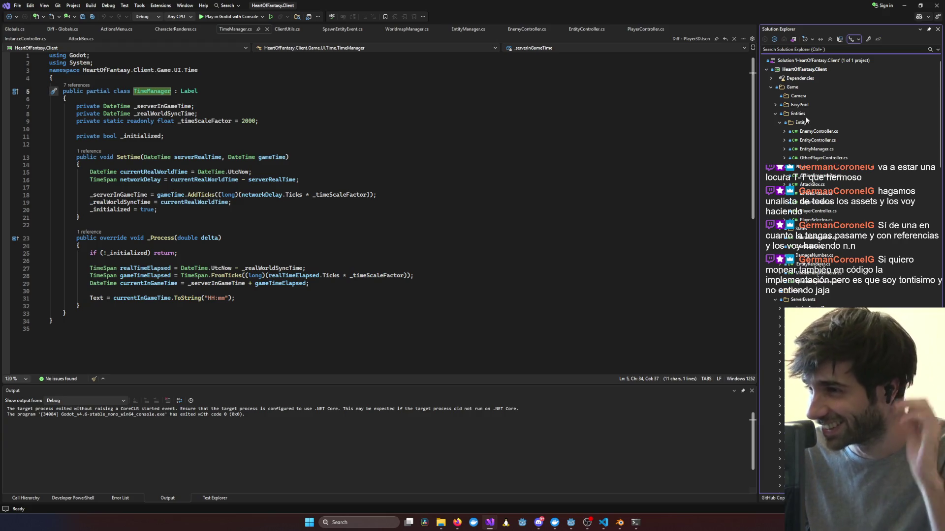
pyautogui.write('Charac')
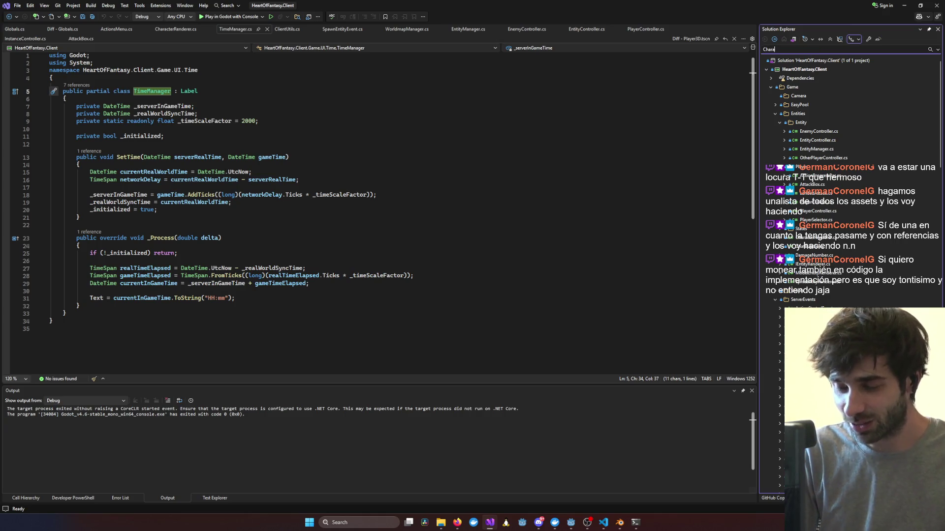
pyautogui.write('ter')
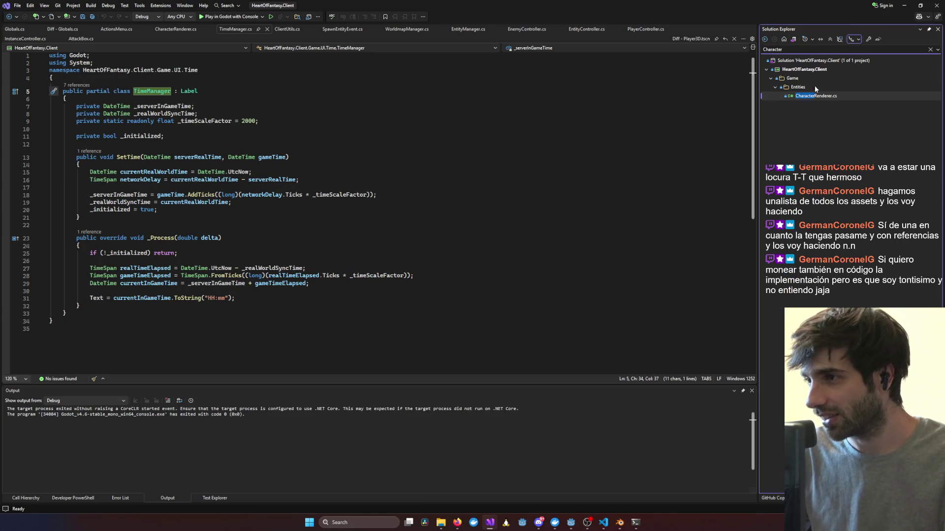
pyautogui.click(818, 96)
pyautogui.click(717, 157)
# Scroll through CharacterRenderer.cs, highlighting the summary comment above UseAnimYaw.
pyautogui.scroll(-20, 717, 157)
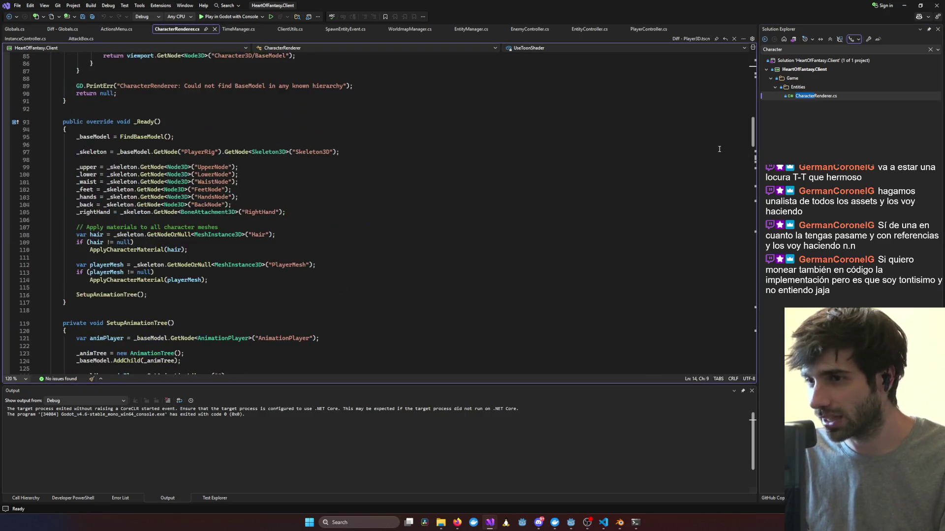
pyautogui.scroll(-20, 717, 157)
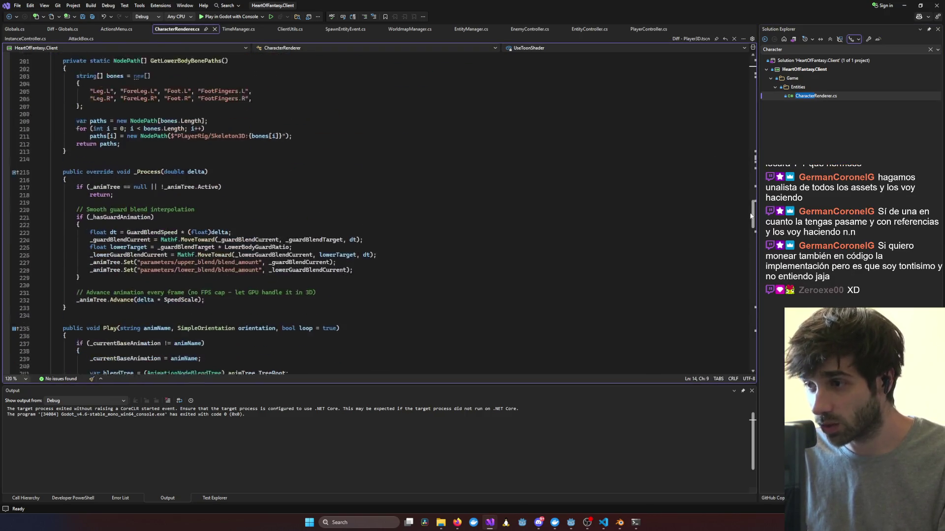
pyautogui.scroll(-3, 739, 325)
pyautogui.scroll(20, 740, 327)
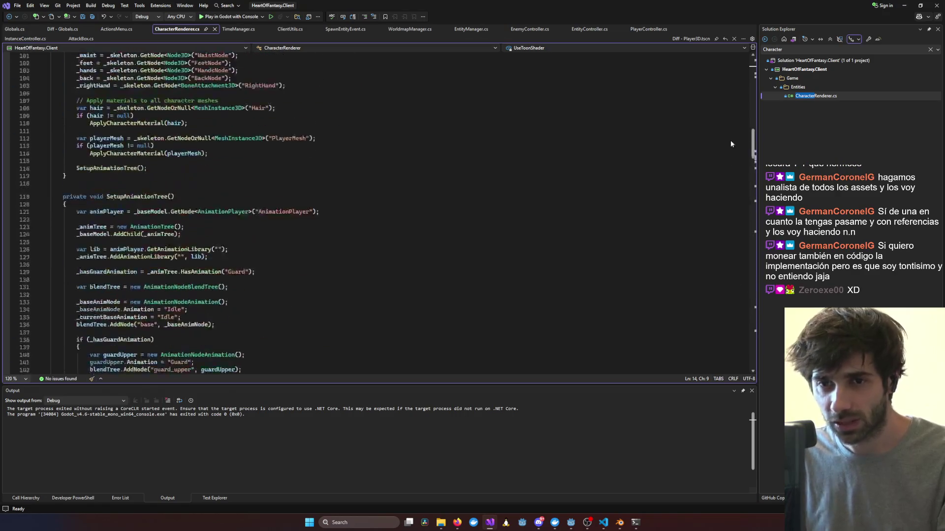
pyautogui.scroll(-20, 725, 315)
pyautogui.scroll(2, 726, 339)
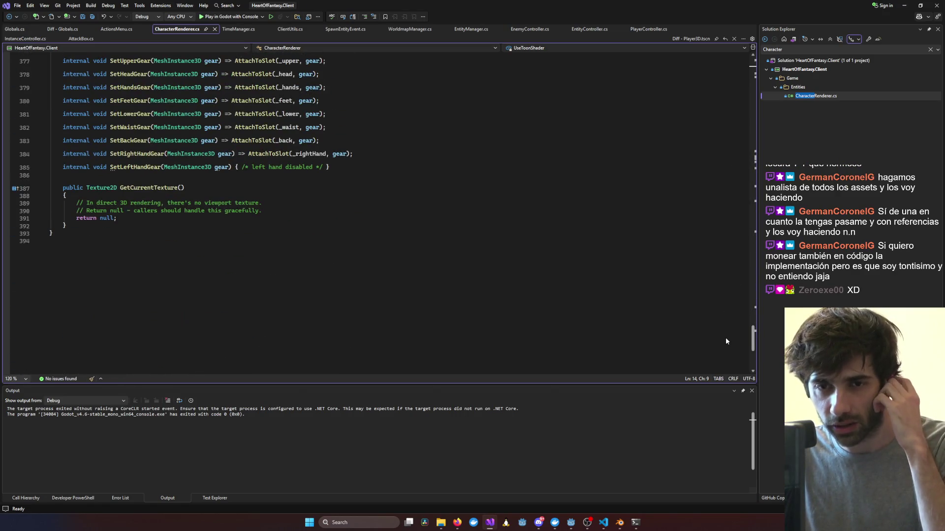
pyautogui.scroll(20, 726, 337)
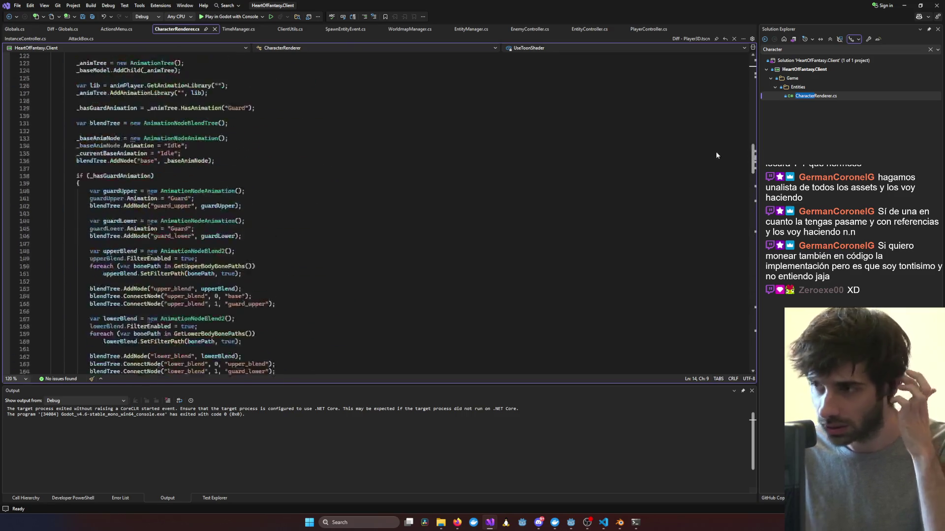
pyautogui.scroll(11, 722, 81)
pyautogui.scroll(-13, 720, 91)
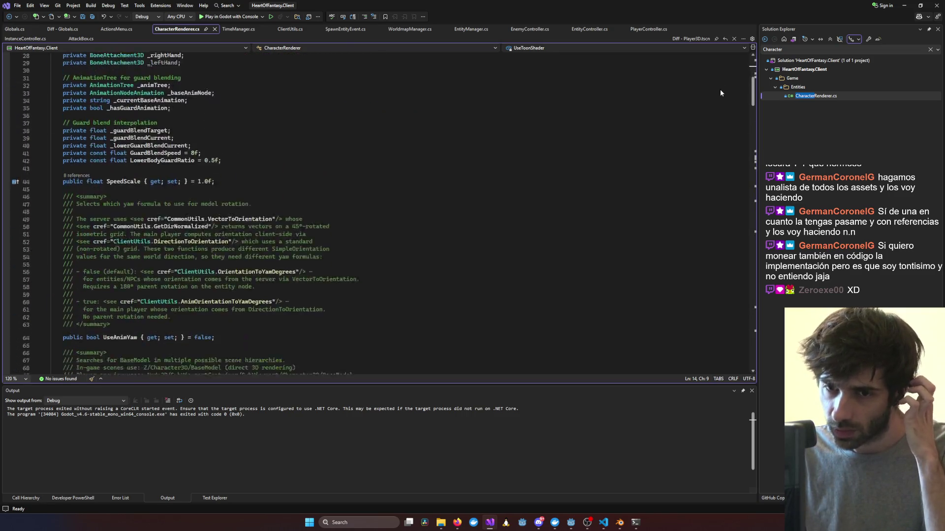
pyautogui.moveTo(60, 109)
pyautogui.mouseDown()
pyautogui.moveTo(295, 190)
pyautogui.moveTo(390, 264)
pyautogui.moveTo(405, 234)
pyautogui.mouseUp()
pyautogui.click(403, 232)
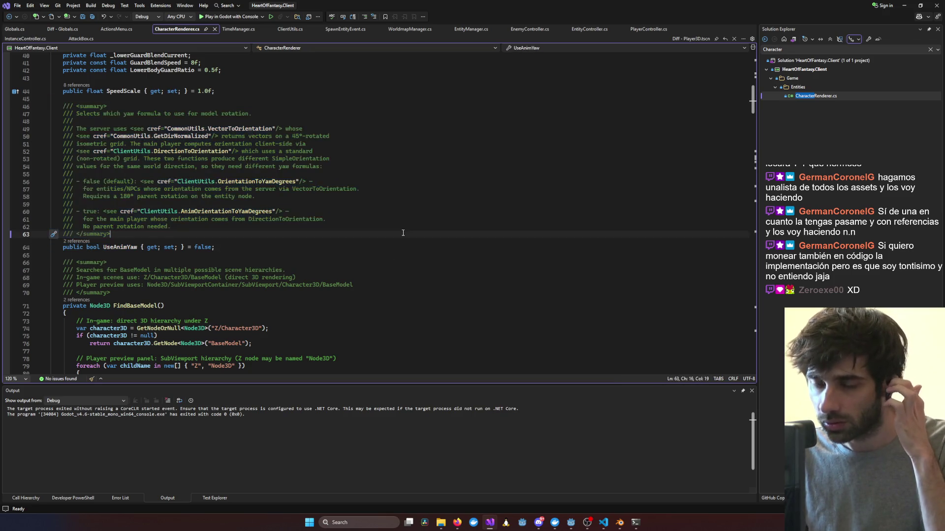
pyautogui.scroll(-6, 403, 233)
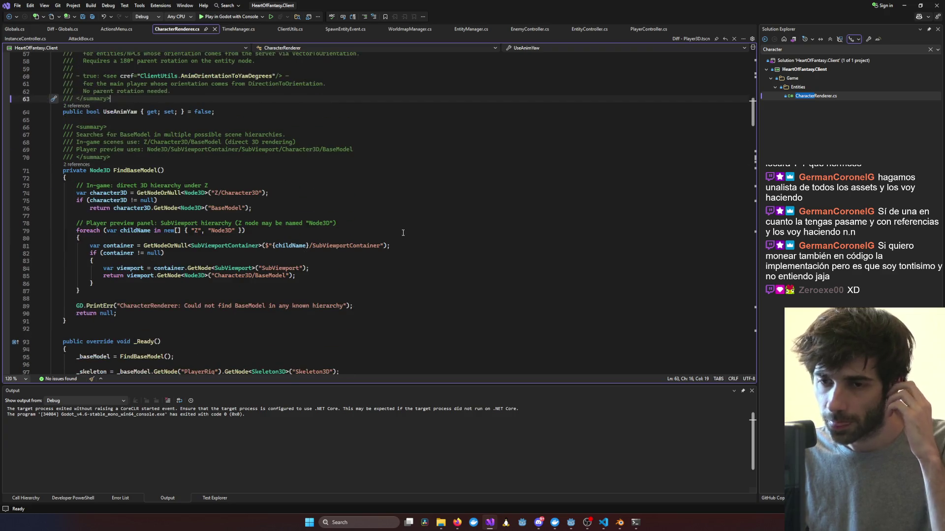
pyautogui.hotkey('alt', 'Tab')
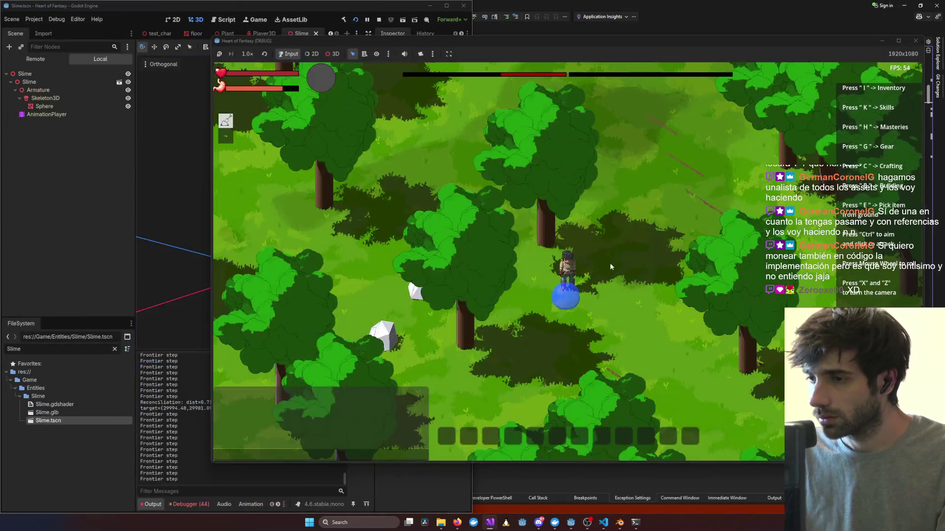
# Turn the character toward the camera beside the slime, then return to Visual Studio.
pyautogui.press('s')
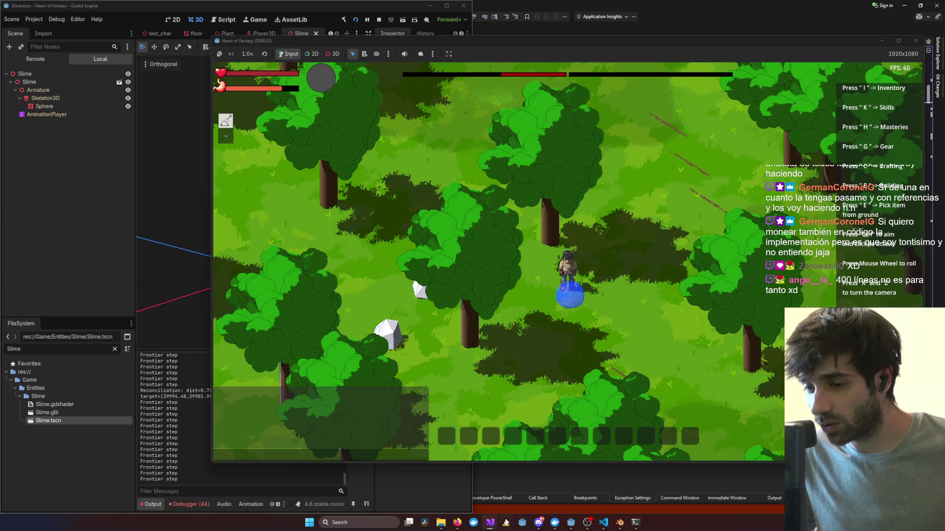
pyautogui.moveTo(492, 530)
pyautogui.click(675, 489)
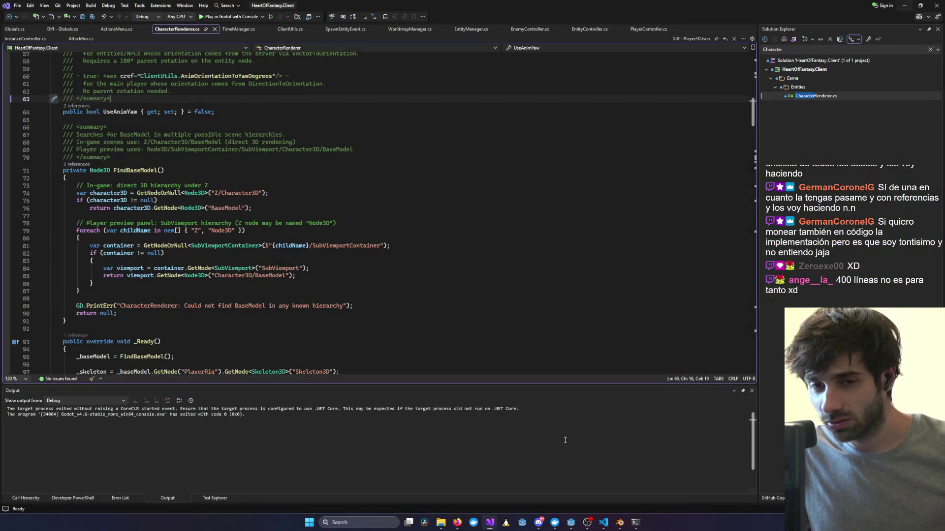
# Scroll to the end of CharacterRenderer.cs, put the caret on line 394, and minimize Visual Studio.
pyautogui.scroll(-20, 329, 303)
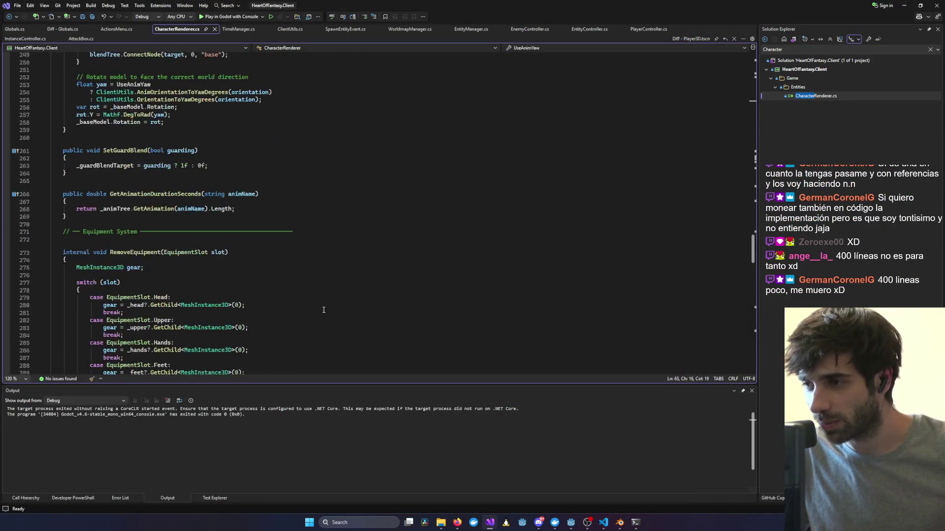
pyautogui.scroll(-20, 323, 311)
pyautogui.scroll(16, 323, 311)
pyautogui.scroll(-7, 322, 313)
pyautogui.scroll(-9, 323, 313)
pyautogui.click(319, 308)
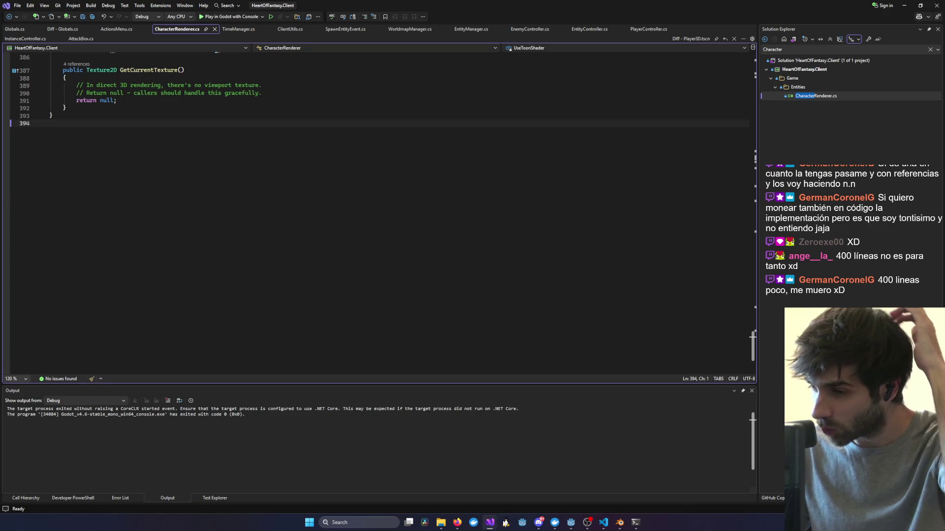
pyautogui.scroll(10, 478, 303)
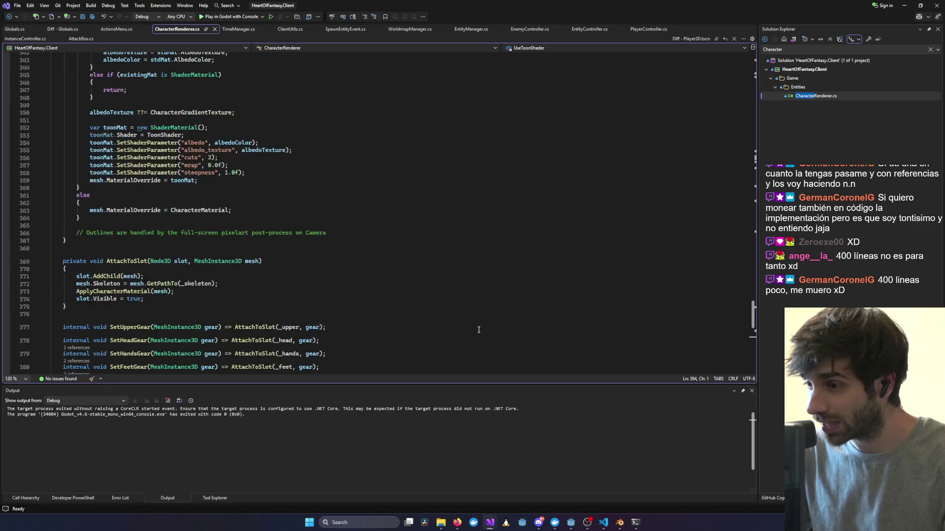
pyautogui.scroll(-15, 541, 344)
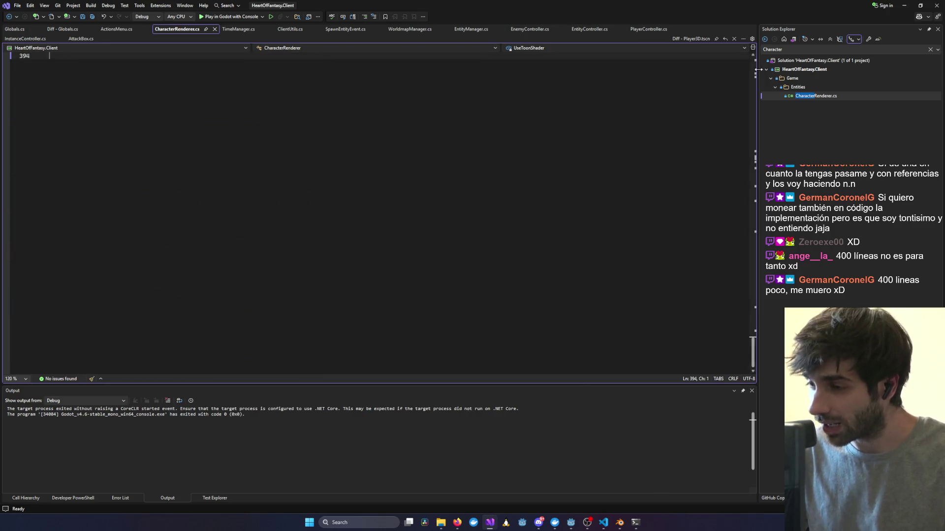
pyautogui.click(904, 7)
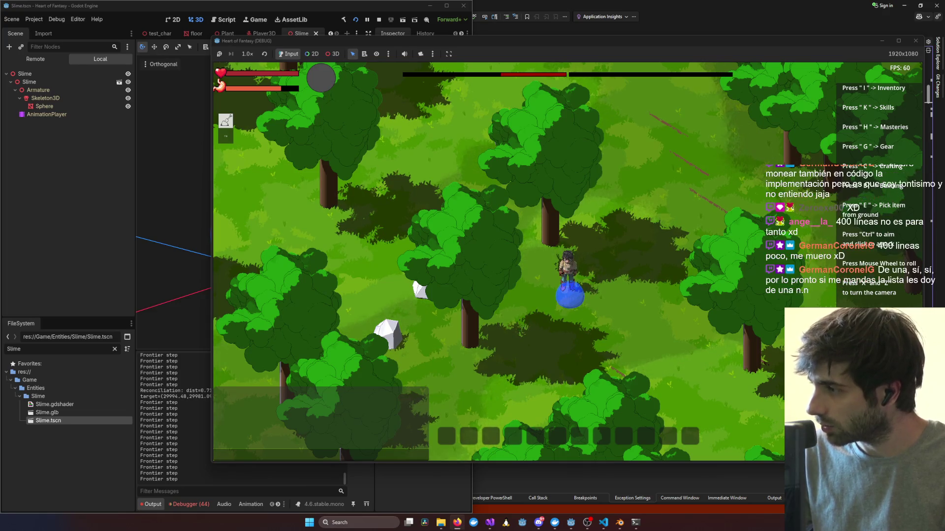
pyautogui.click(635, 523)
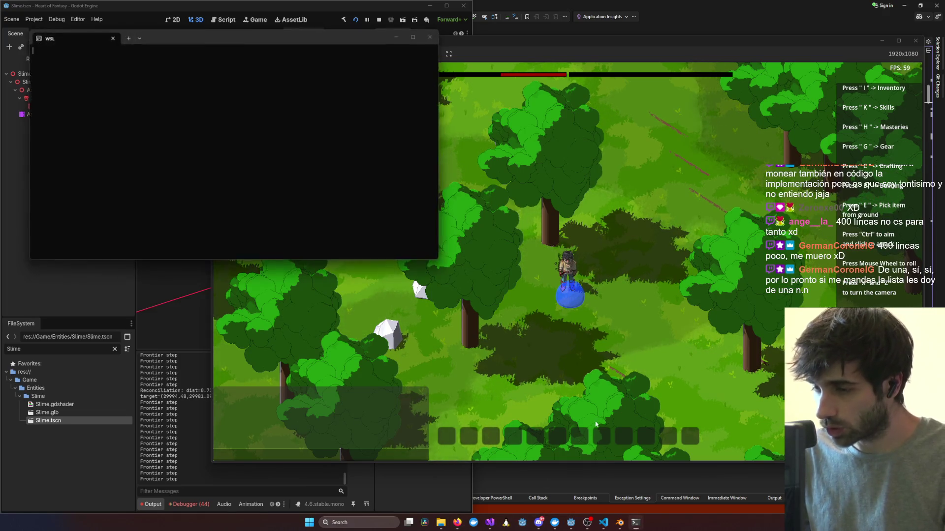
# Launch claude and ask 'how many lines of code does Heart of Fantasy have?'.
pyautogui.write('claude')
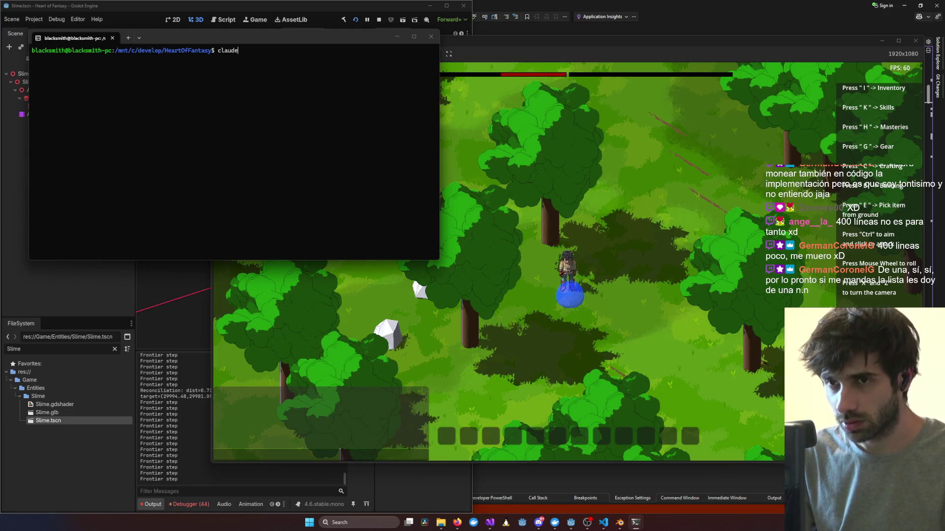
pyautogui.press('Return')
pyautogui.write('how many lines of ')
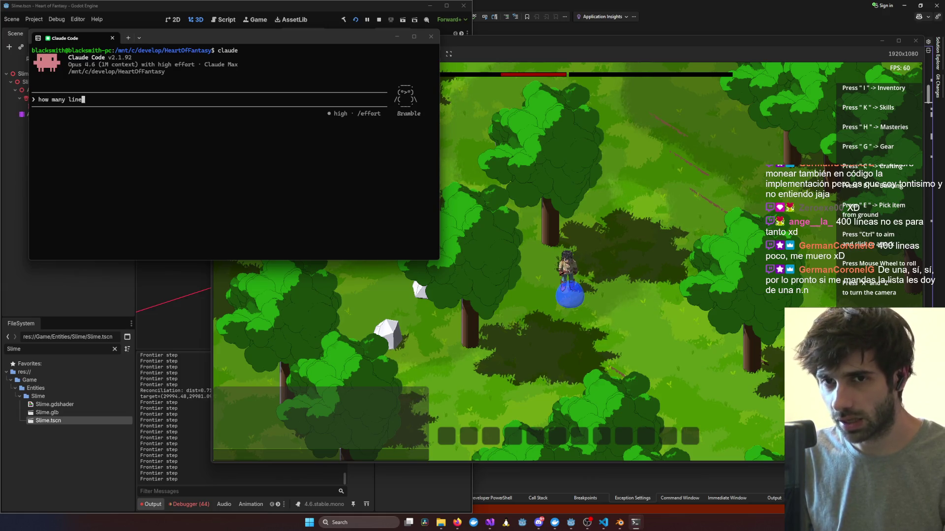
pyautogui.write('code does He')
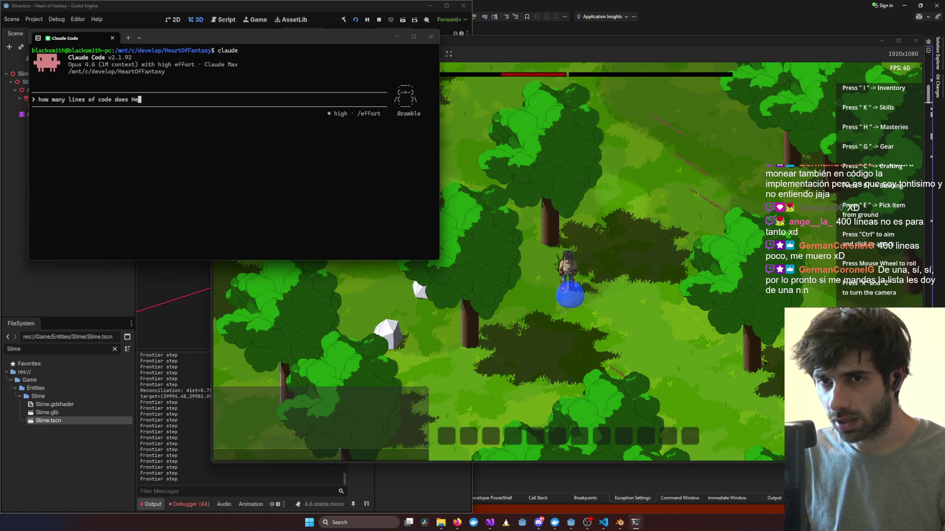
pyautogui.write('art of Fantasy hav')
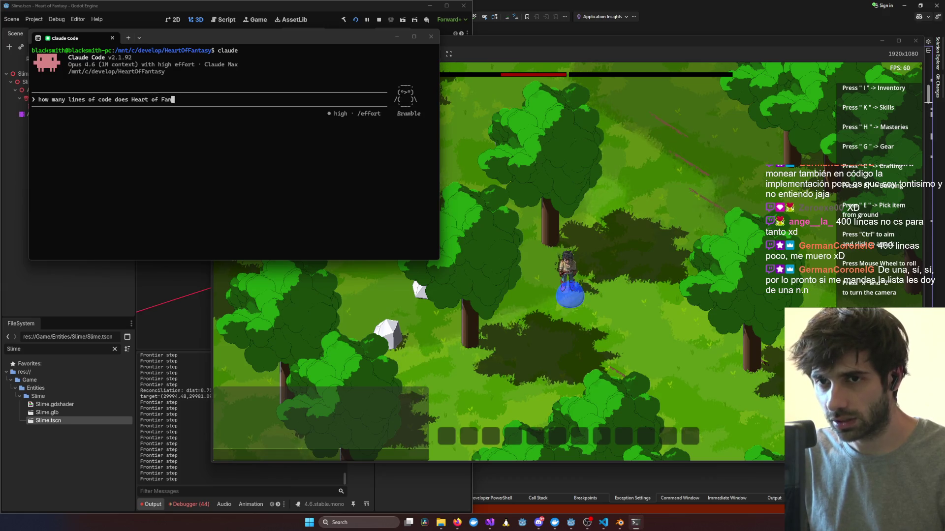
pyautogui.write('e?')
pyautogui.press('Return')
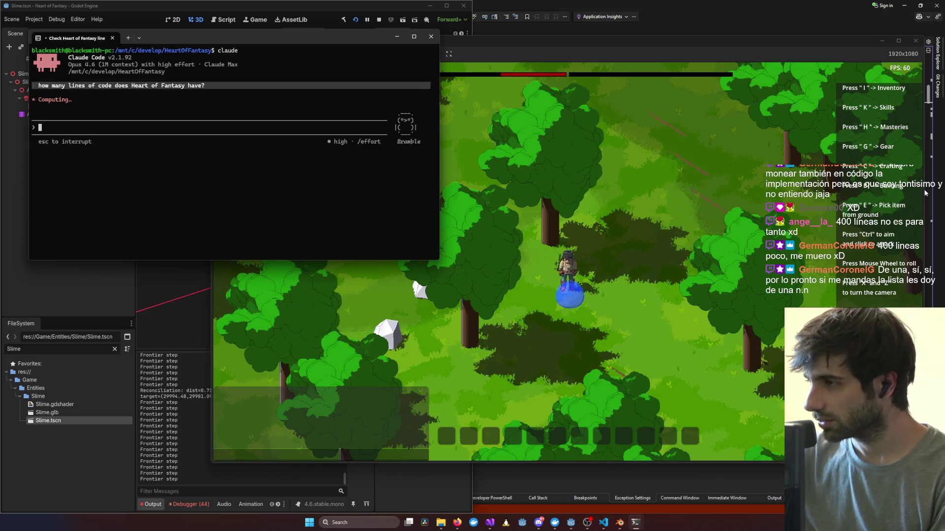
pyautogui.hotkey('alt', 'Tab')
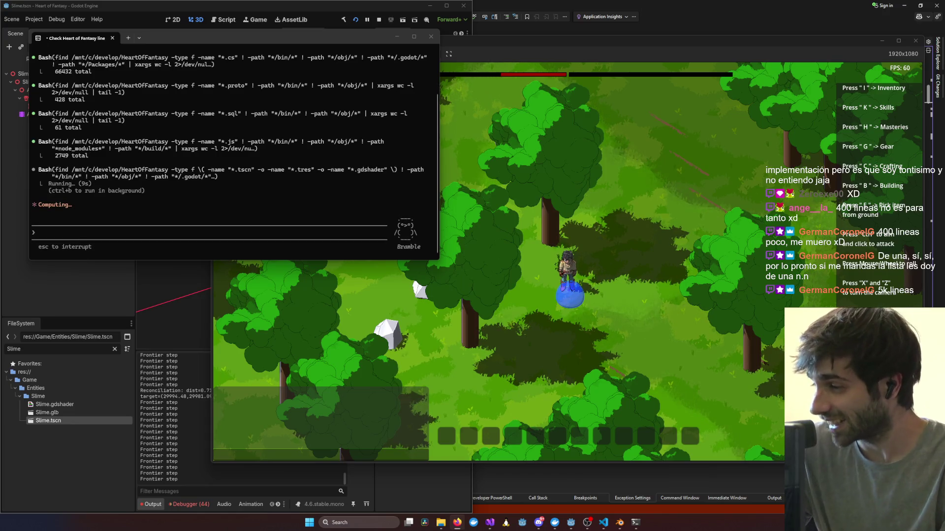
# Bring the game forward, then return to Claude Code's per-service C# breakdown approval prompt.
pyautogui.click(667, 321)
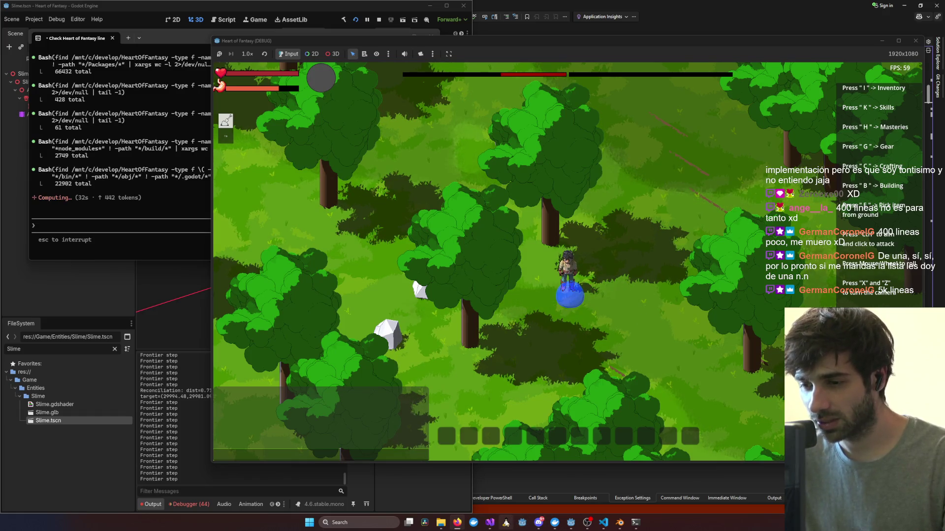
pyautogui.moveTo(493, 526)
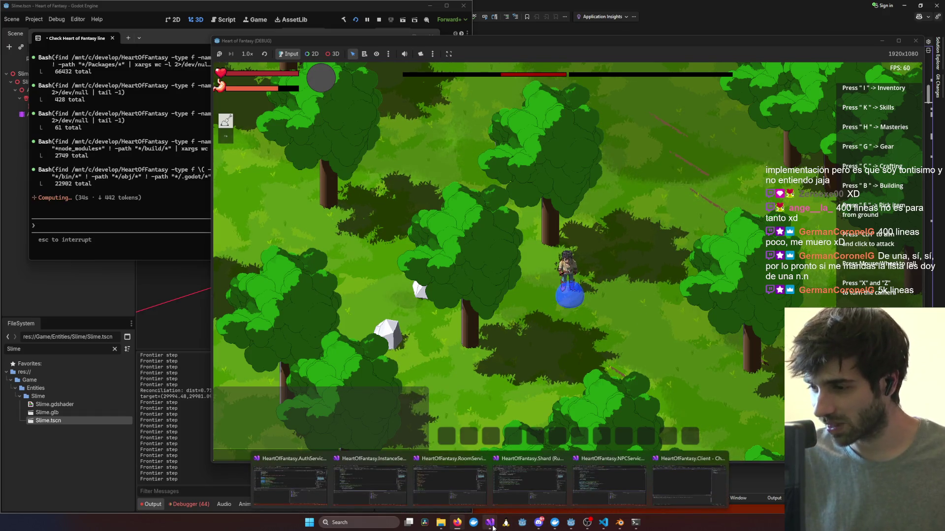
pyautogui.click(86, 164)
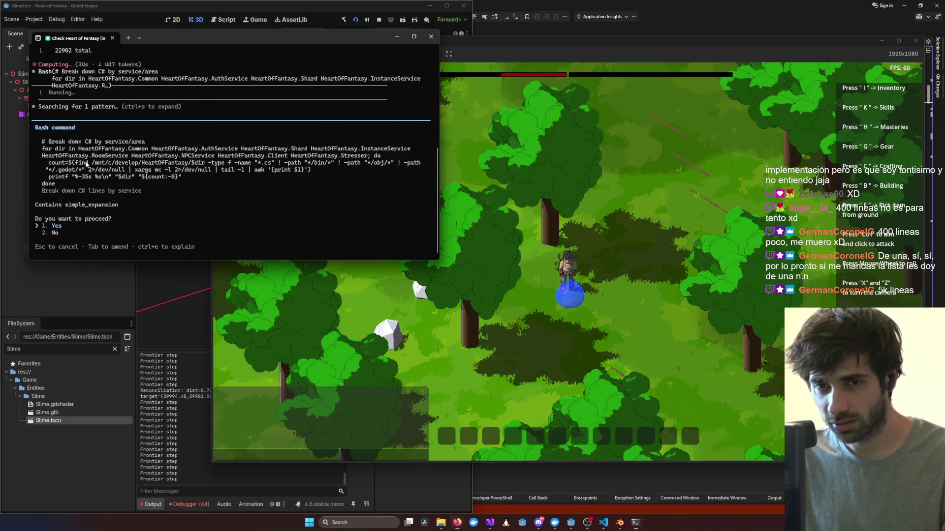
# Approve the per-service C# line count and view its breakdown, with Shard largest at 24,514 lines.
pyautogui.press('Return')
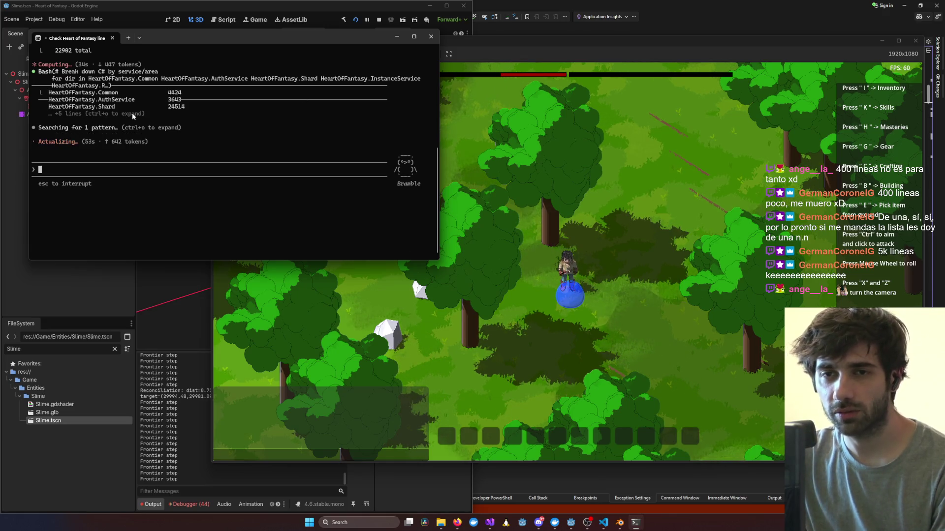
pyautogui.hotkey('ctrl', 'o')
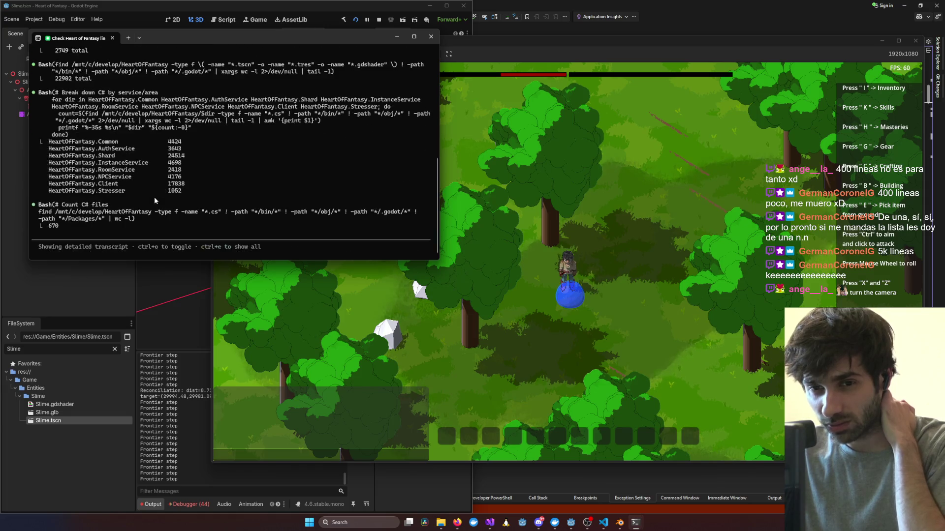
pyautogui.hotkey('ctrl', 'o')
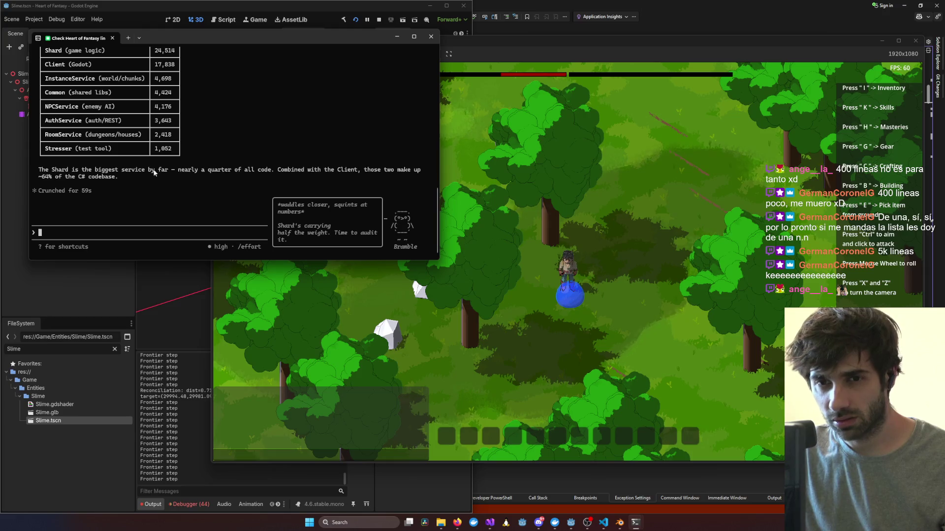
# Scroll up to the ~92,600-line total table, then move the game window further left.
pyautogui.scroll(10, 122, 180)
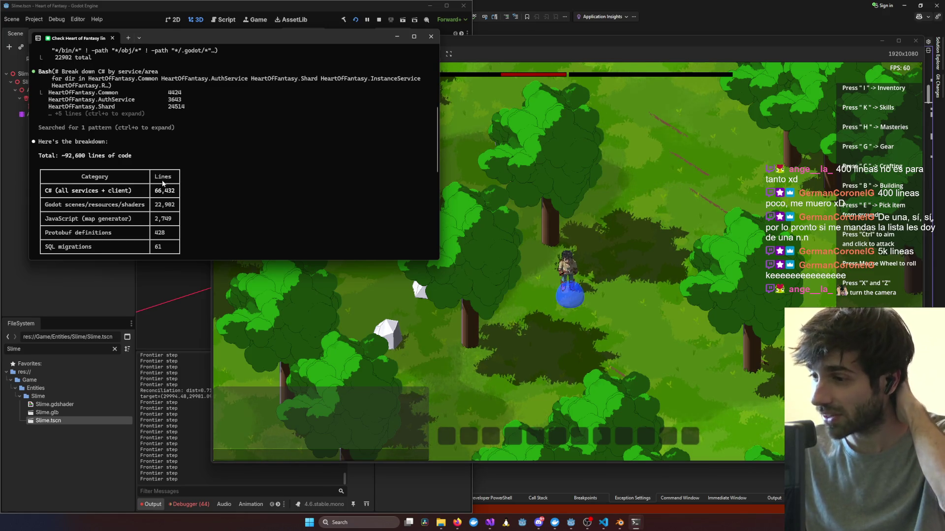
pyautogui.click(492, 237)
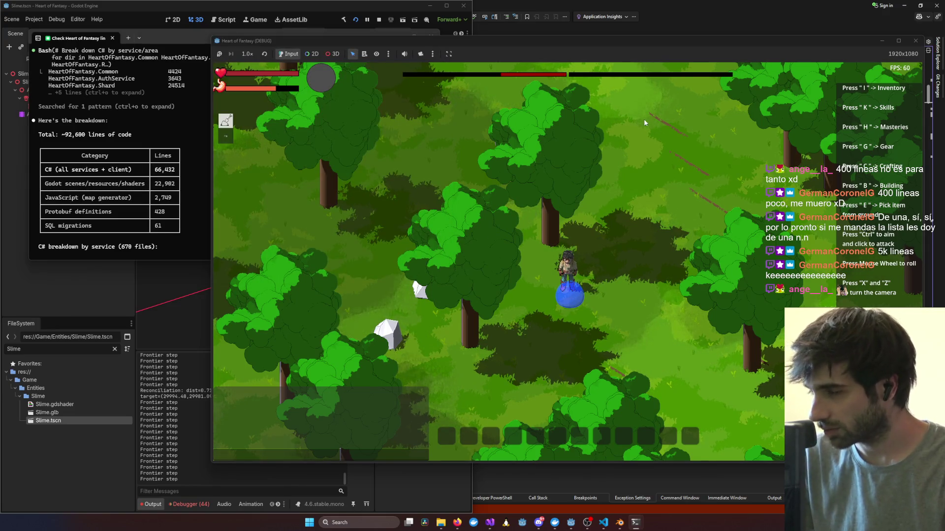
pyautogui.moveTo(644, 43); pyautogui.dragTo(577, 37)
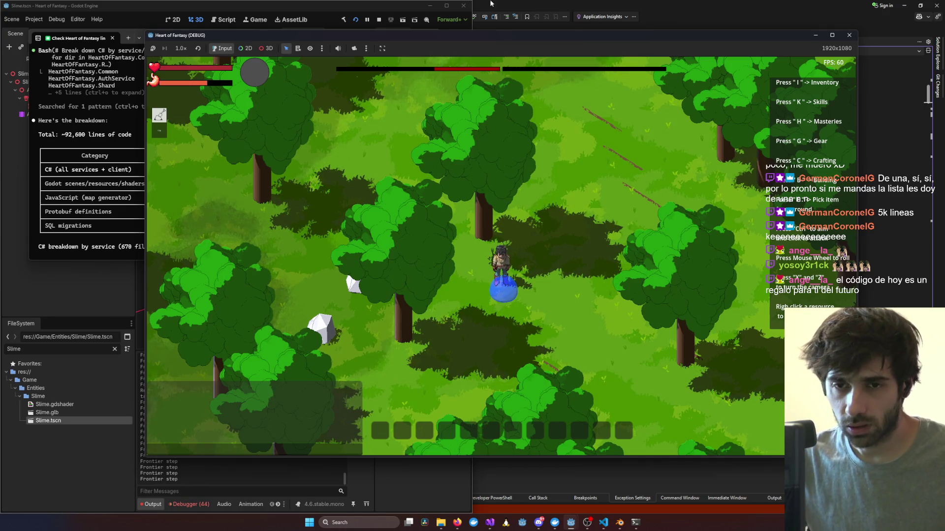
# Highlight the JavaScript, C# and Godot scenes rows and the 22,902 shaders figure.
pyautogui.click(94, 156)
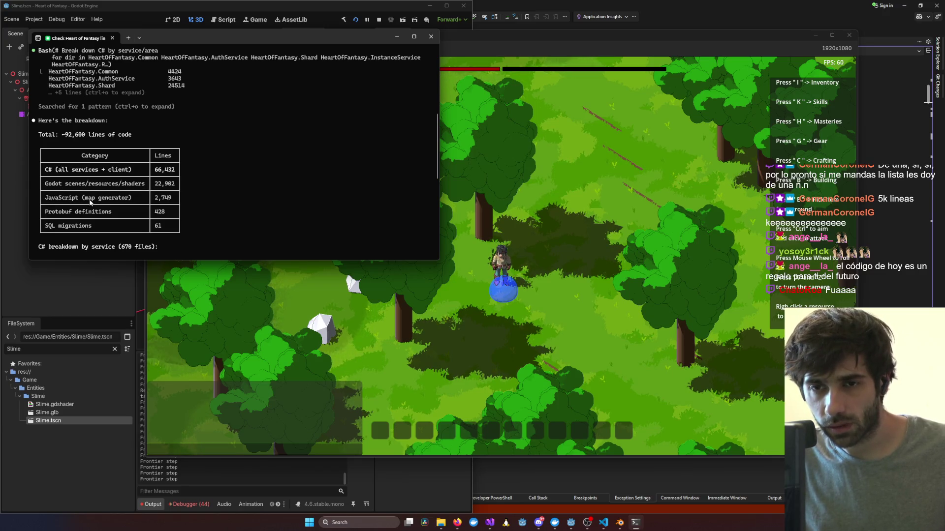
pyautogui.moveTo(49, 201); pyautogui.dragTo(118, 204)
pyautogui.click(70, 216)
pyautogui.moveTo(49, 215); pyautogui.dragTo(119, 215)
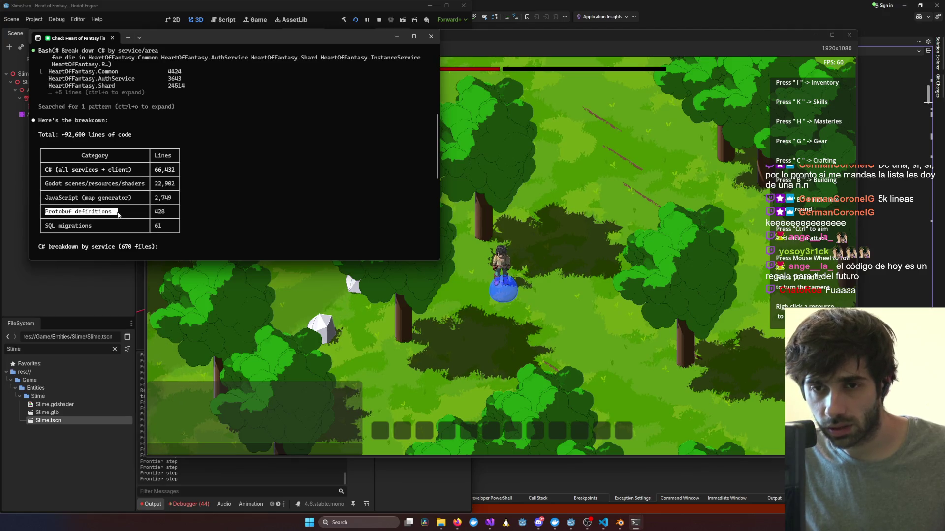
pyautogui.scroll(2, 118, 215)
pyautogui.moveTo(44, 212); pyautogui.dragTo(173, 213)
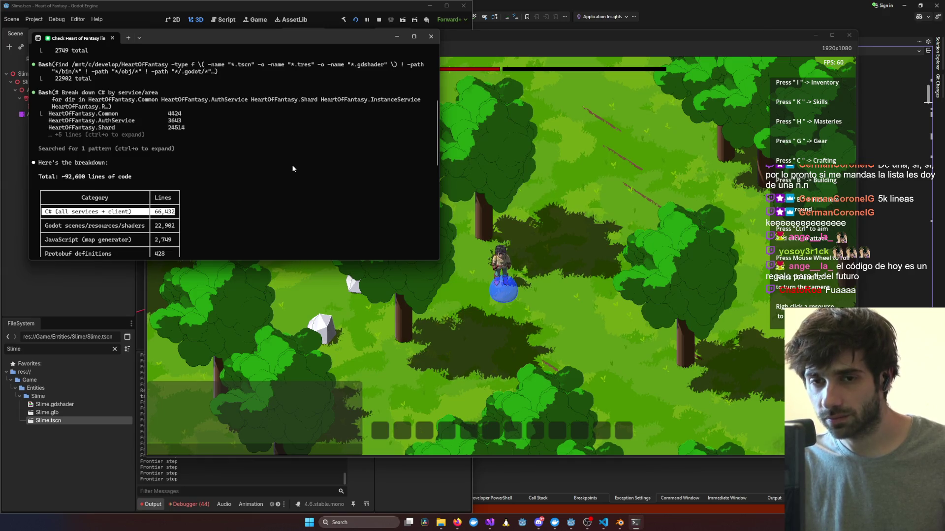
pyautogui.moveTo(179, 225); pyautogui.dragTo(45, 228)
pyautogui.moveTo(179, 227); pyautogui.dragTo(118, 227)
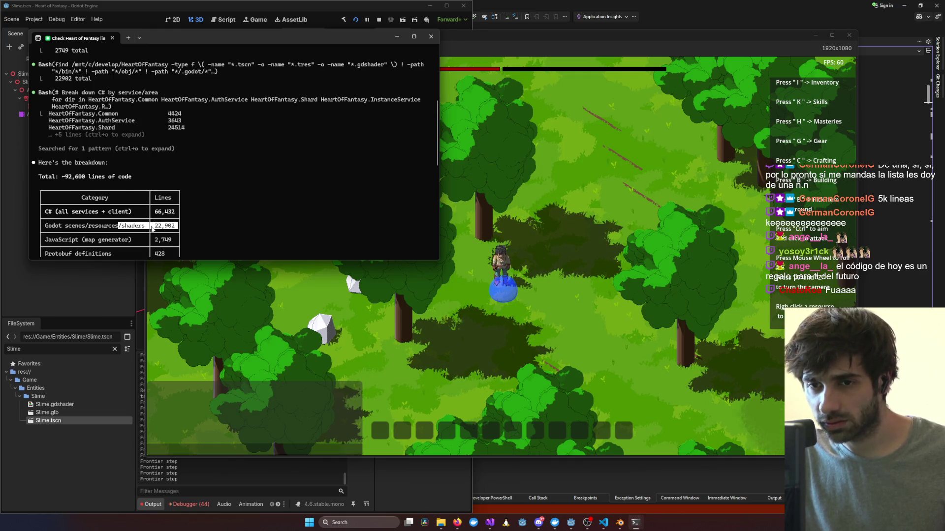
# Highlight the JavaScript (map generator) and Protobuf definitions rows, then scroll down the tables.
pyautogui.scroll(-1, 181, 232)
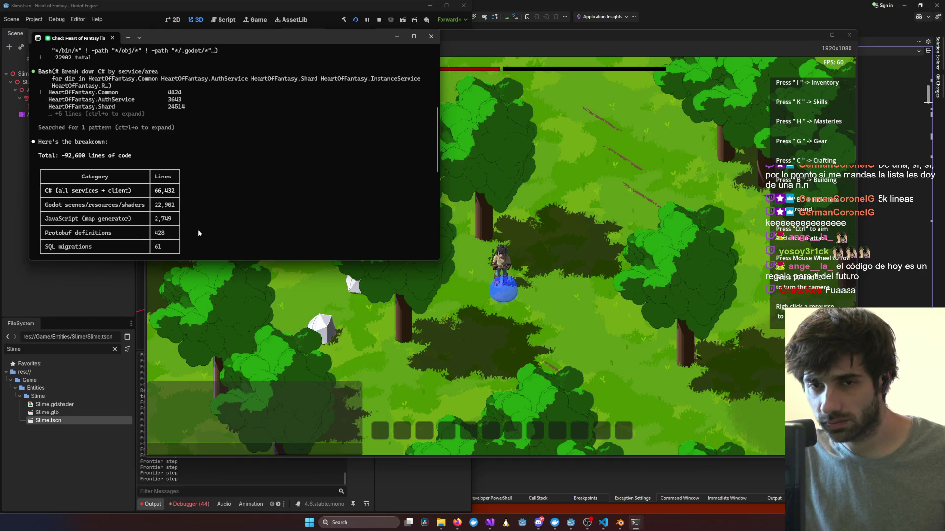
pyautogui.moveTo(181, 219); pyautogui.dragTo(64, 220)
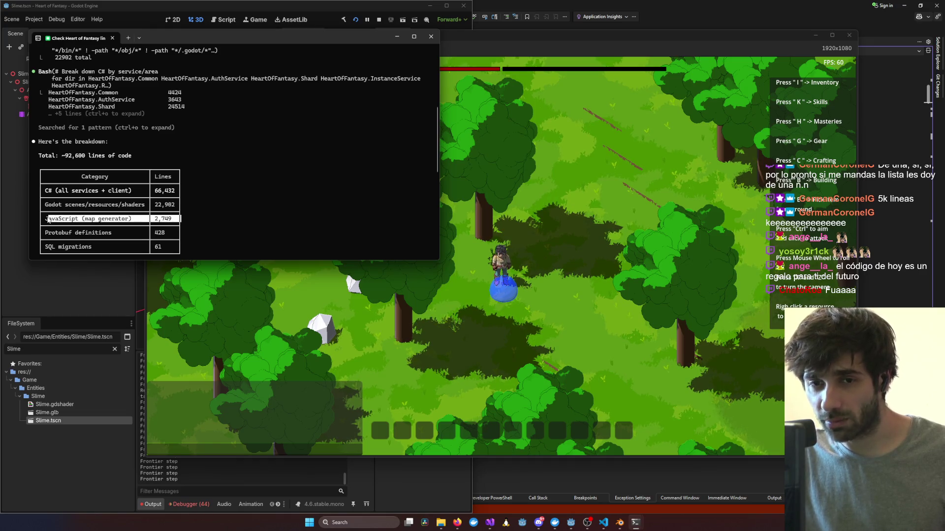
pyautogui.moveTo(171, 235)
pyautogui.mouseDown()
pyautogui.moveTo(35, 230)
pyautogui.moveTo(46, 242)
pyautogui.moveTo(59, 212)
pyautogui.moveTo(158, 211)
pyautogui.mouseUp()
pyautogui.scroll(-2, 44, 213)
pyautogui.scroll(-2, 159, 211)
pyautogui.scroll(-1, 146, 212)
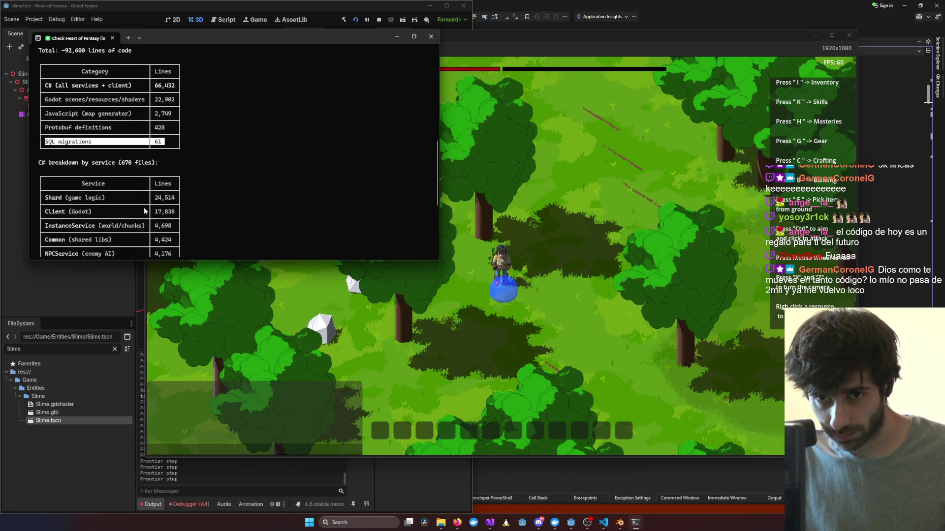
pyautogui.scroll(-6, 137, 210)
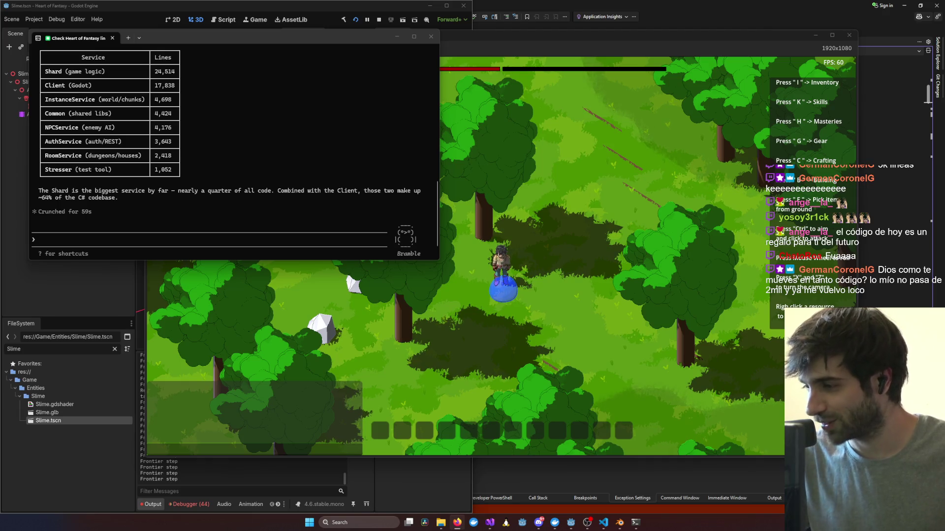
# Bring Visual Studio forward and scroll through the IdleEnemyVisibilityPBCTests.cs unit test code.
pyautogui.click(900, 297)
pyautogui.scroll(-5, 852, 294)
pyautogui.scroll(-5, 852, 294)
pyautogui.scroll(3, 853, 293)
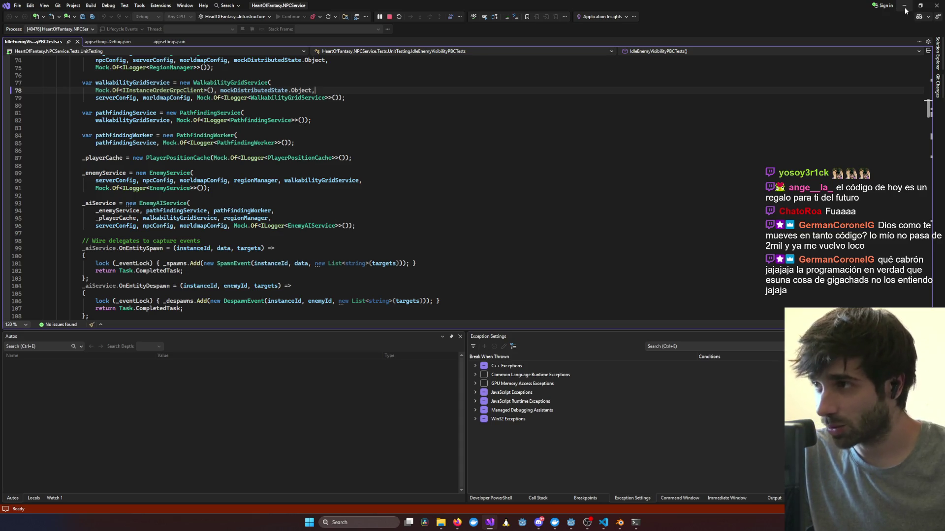
# Minimise Visual Studio to reveal the game, zoom the camera and step the player up-right.
pyautogui.click(905, 7)
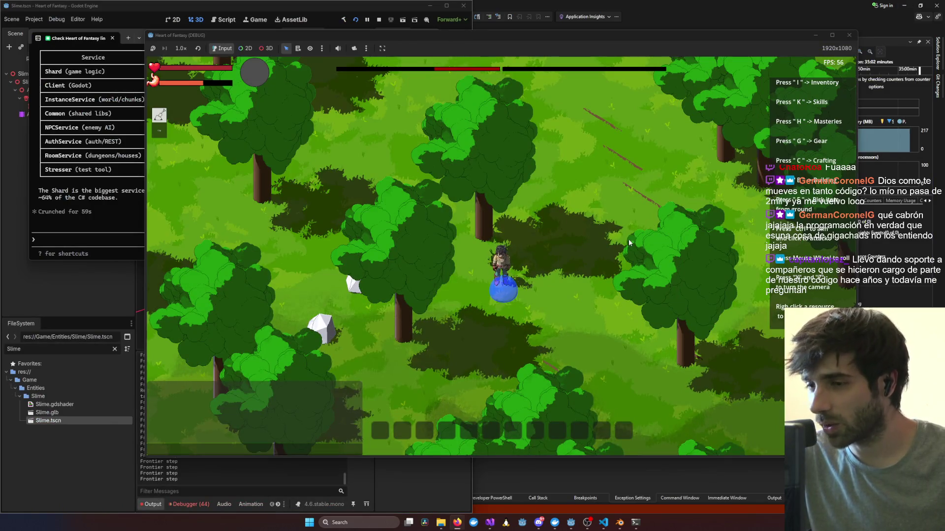
pyautogui.scroll(-3, 628, 238)
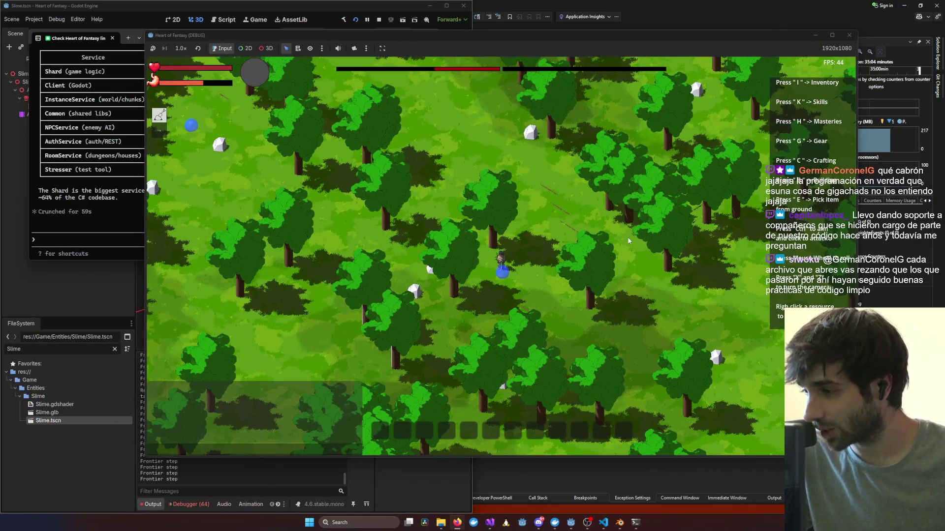
pyautogui.scroll(3, 577, 246)
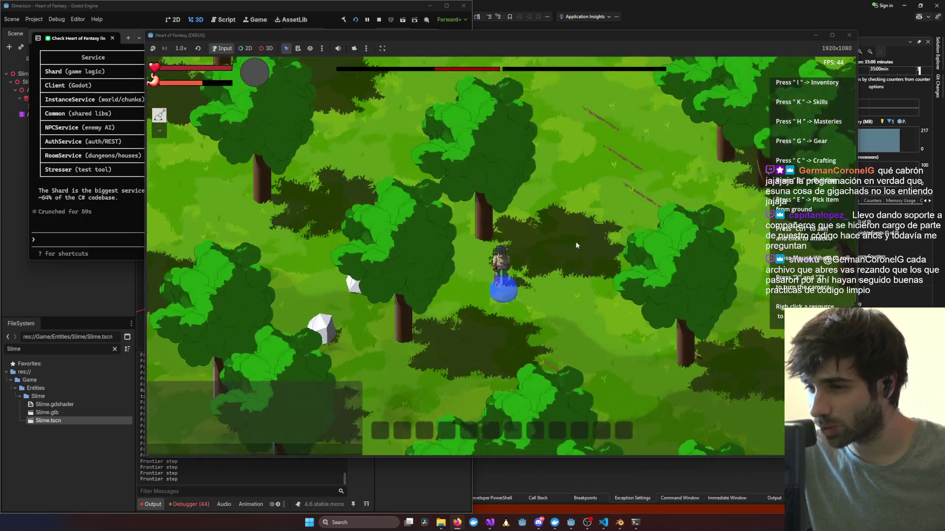
pyautogui.press('w')
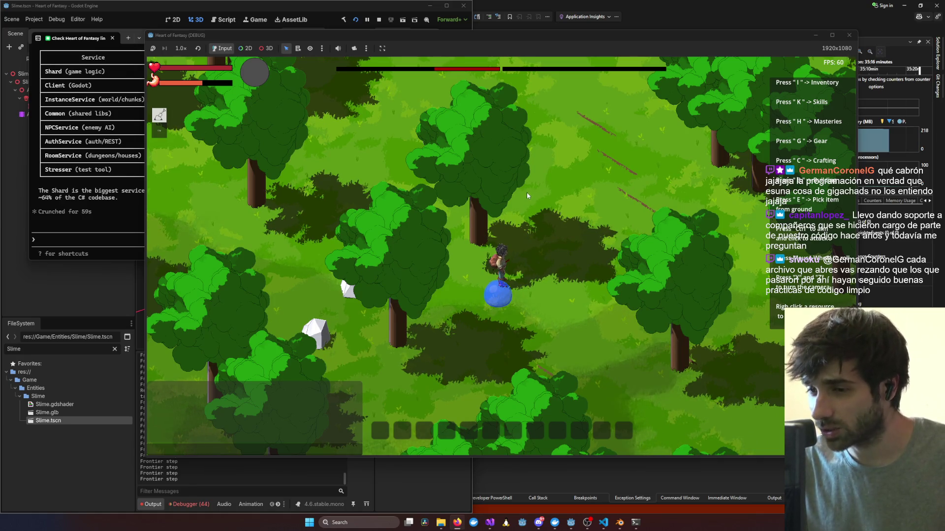
# Walk the character through the forest and then down-right to a new spot.
pyautogui.scroll(-1, 528, 196)
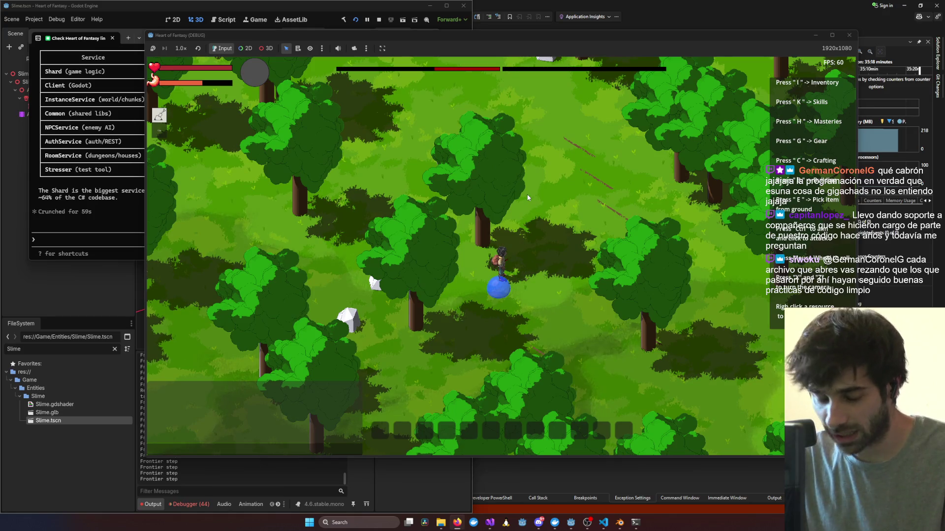
pyautogui.press('w')
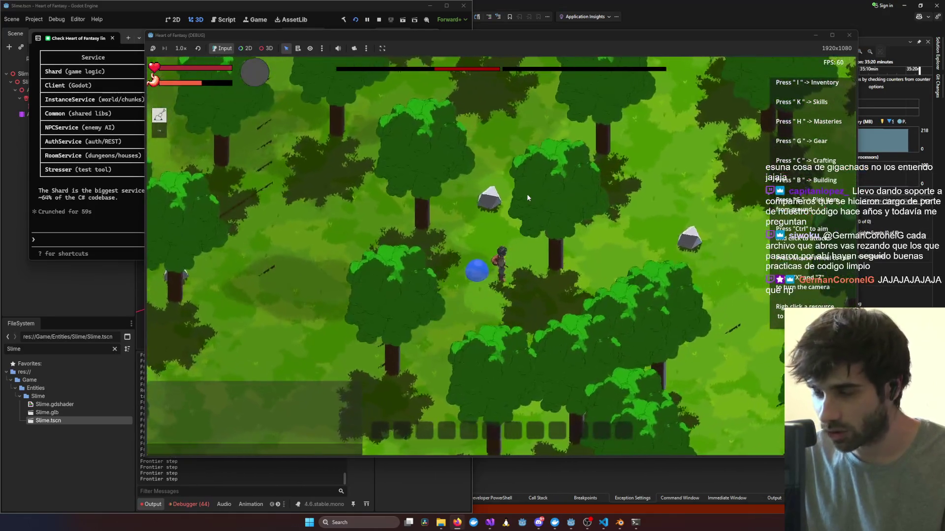
pyautogui.press('s')
pyautogui.press('d')
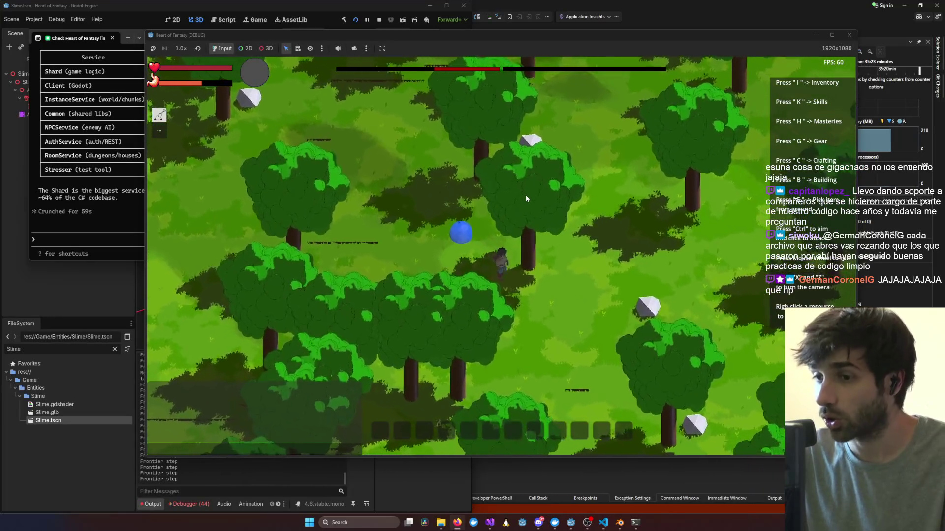
pyautogui.press('s')
pyautogui.press('d')
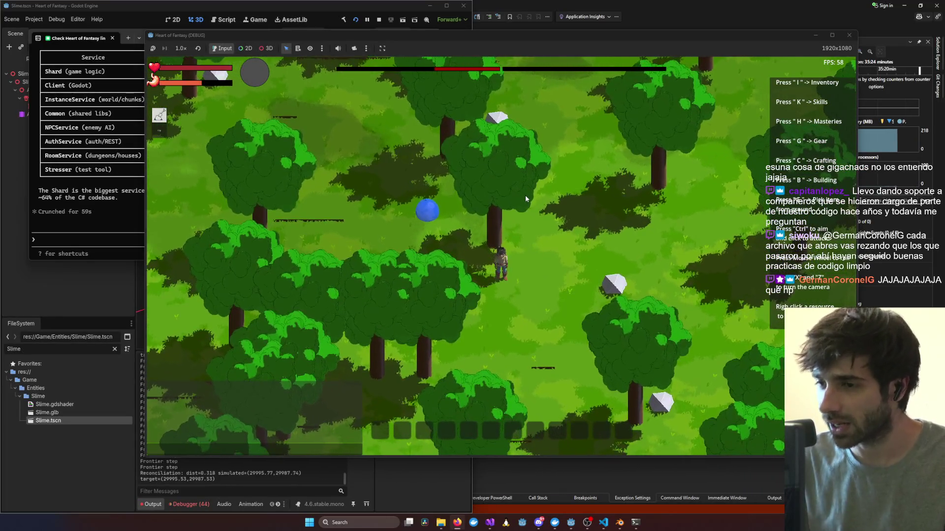
# Rotate the camera around the character with X to view the forest, rocks and slime.
pyautogui.press('x')
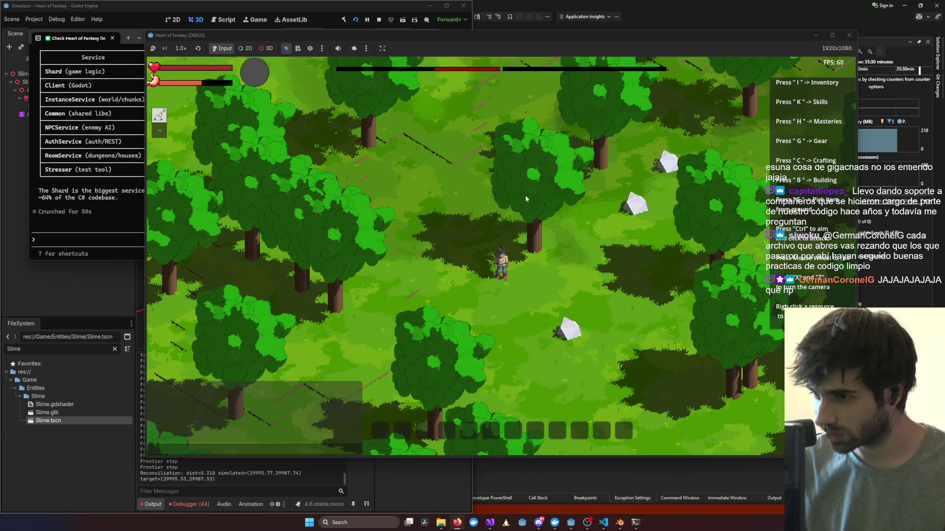
pyautogui.press('x')
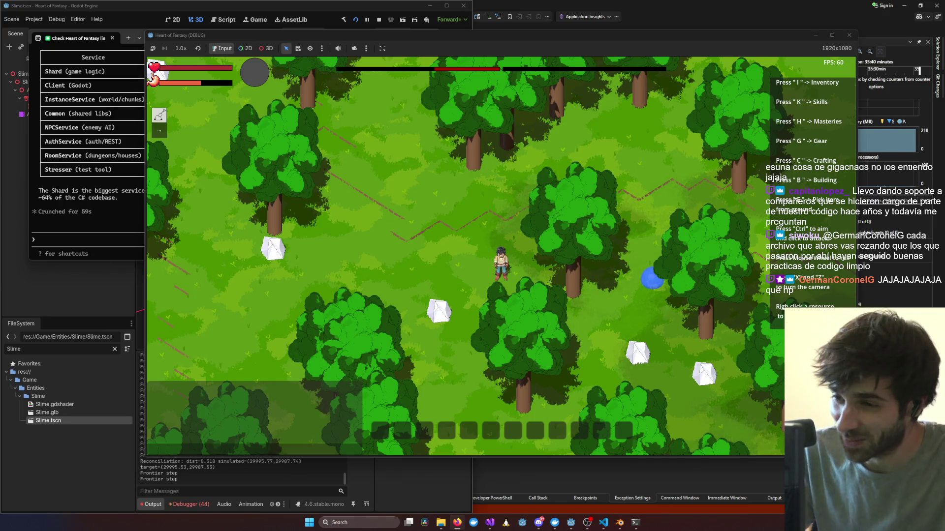
pyautogui.scroll(5, 694, 265)
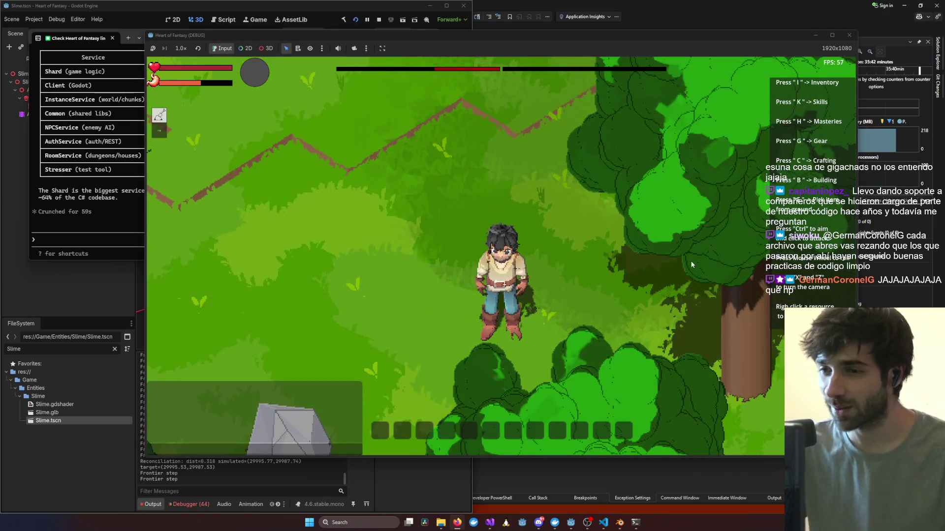
pyautogui.scroll(-5, 668, 326)
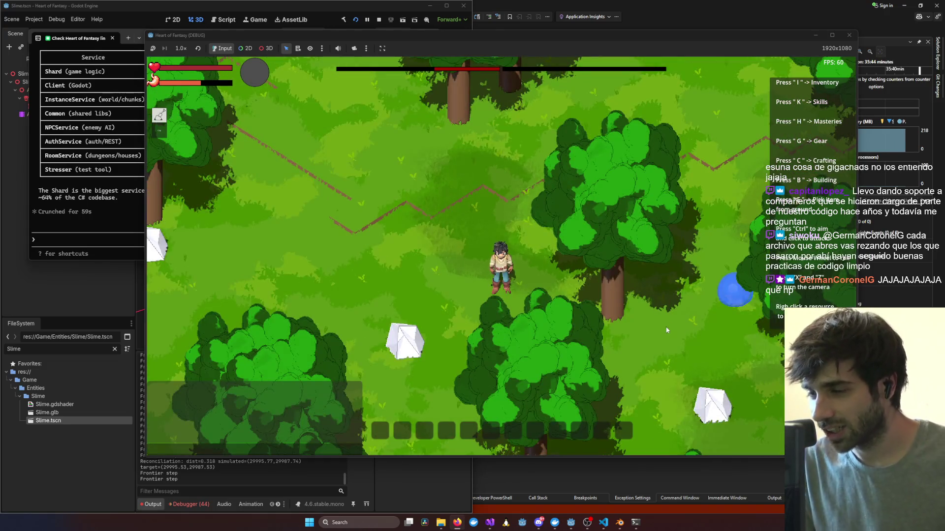
pyautogui.press('x')
pyautogui.press('x')
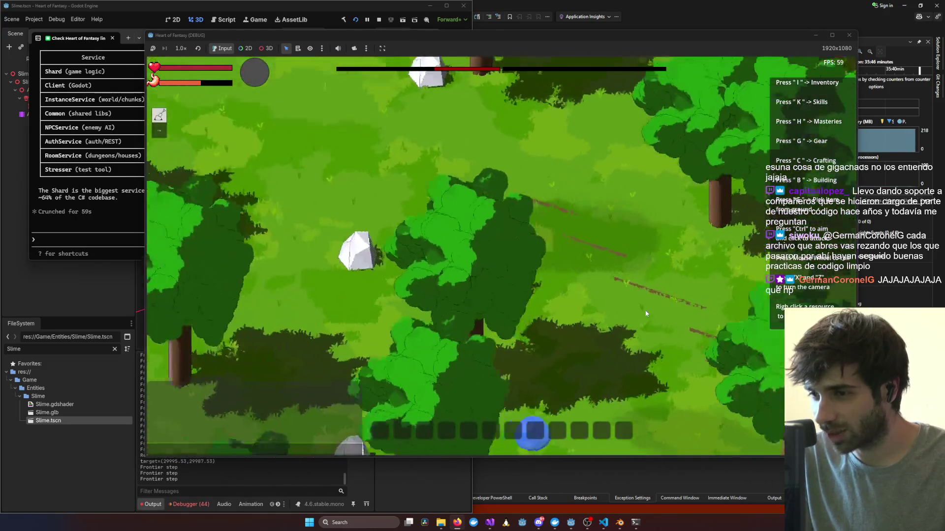
pyautogui.press('x')
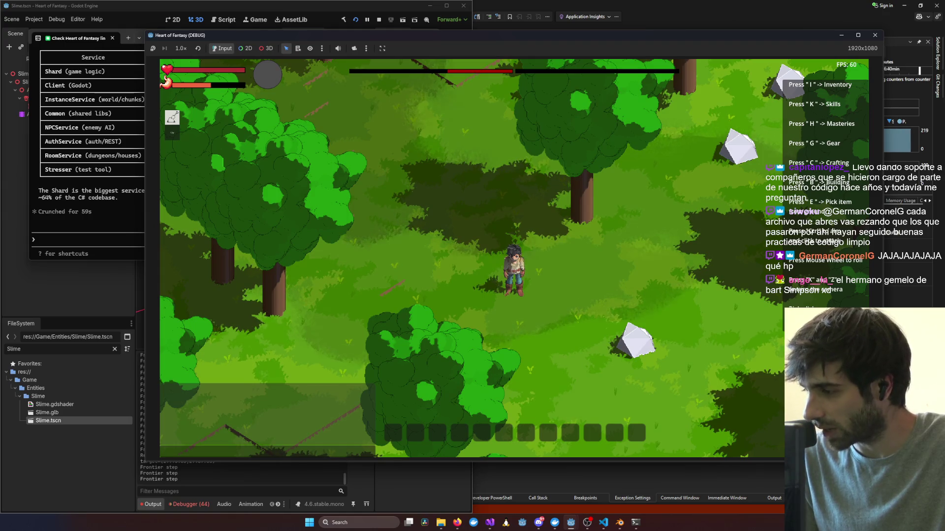
# Switch focus away from the game, leaving the character centred in the forest clearing.
pyautogui.hotkey('alt', 'Tab')
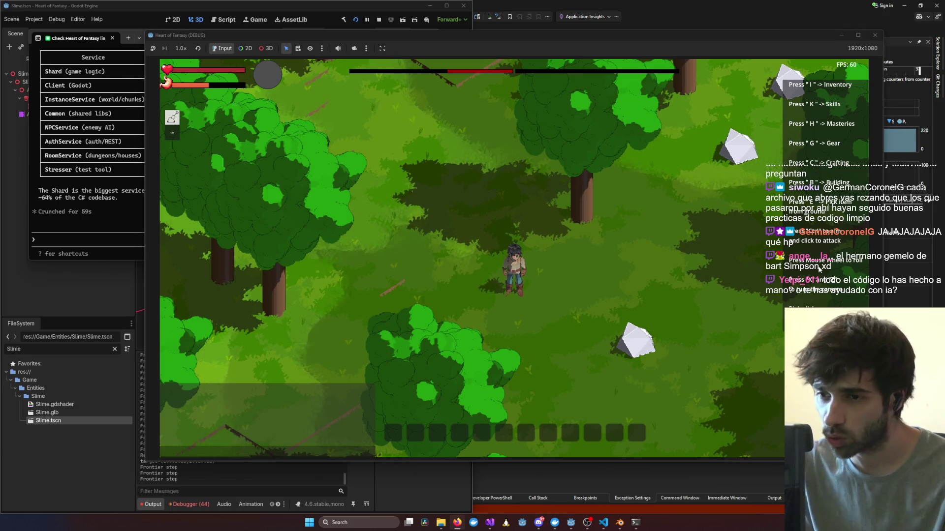
pyautogui.click(115, 200)
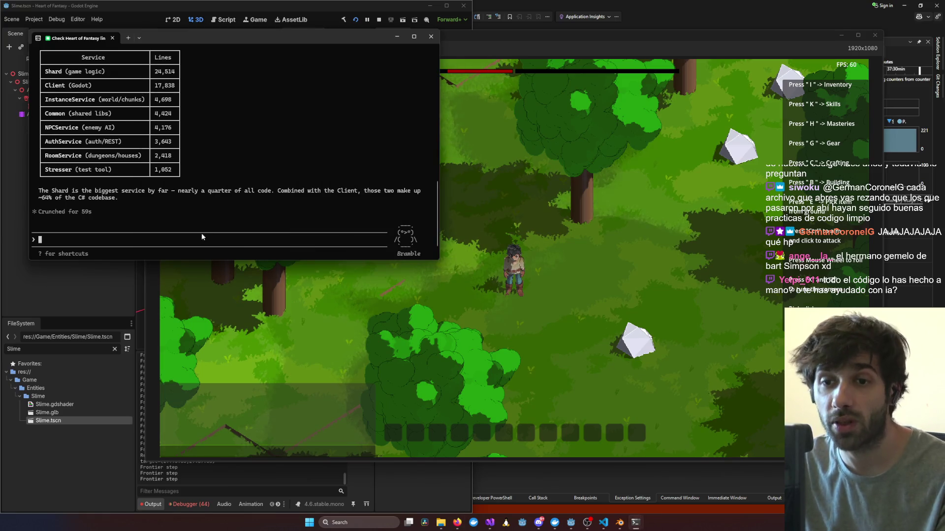
pyautogui.click(445, 299)
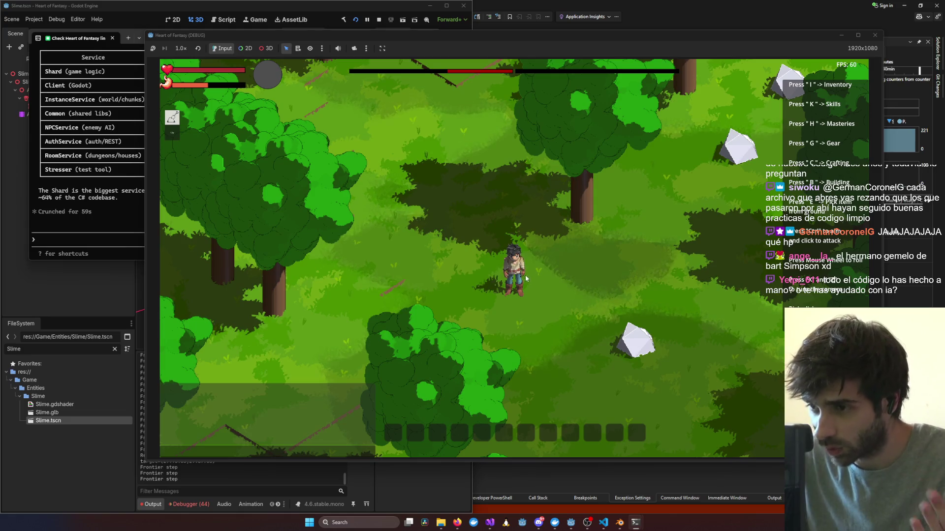
pyautogui.scroll(-2, 523, 281)
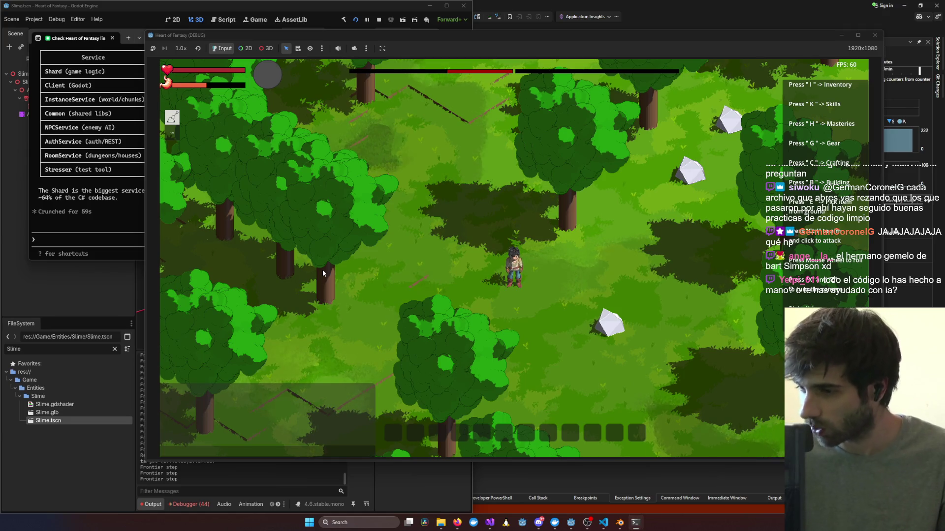
# Zoom the game camera and walk the character north past the tree.
pyautogui.scroll(1, 537, 275)
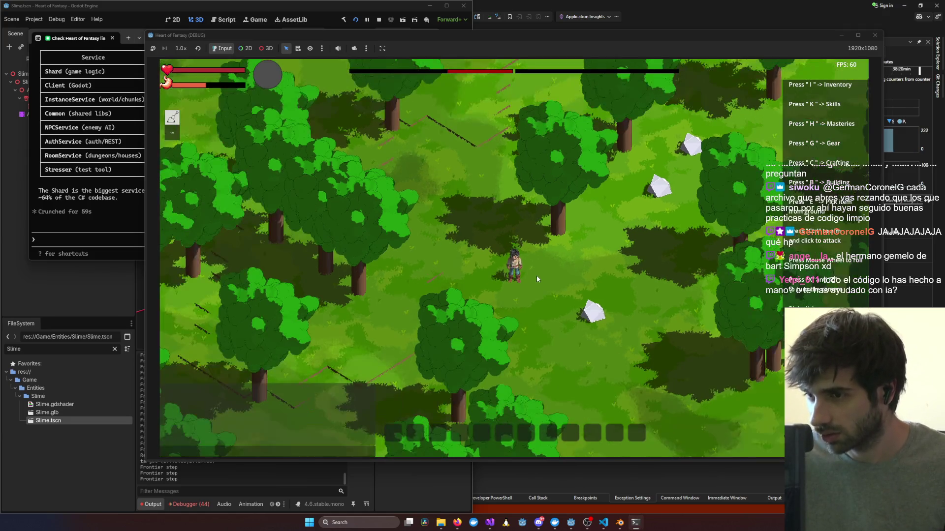
pyautogui.scroll(2, 536, 276)
pyautogui.scroll(-2, 537, 276)
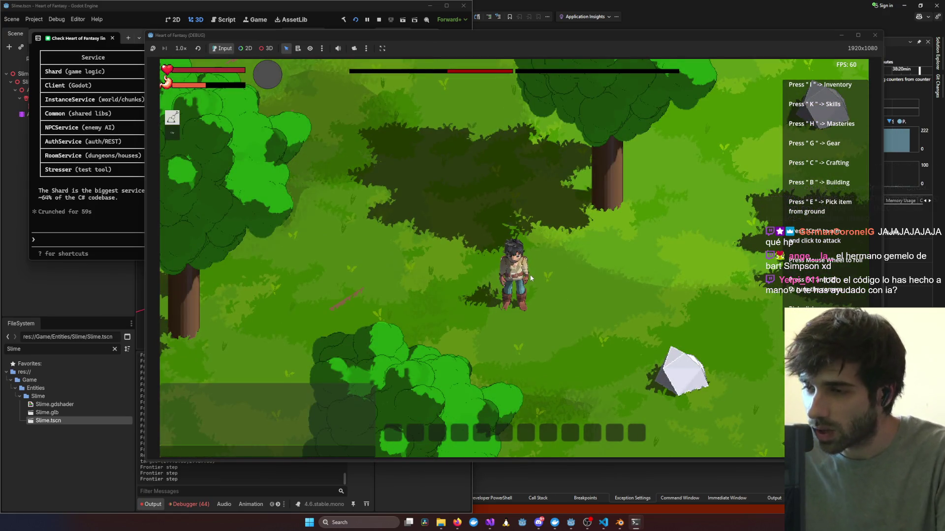
pyautogui.press('w')
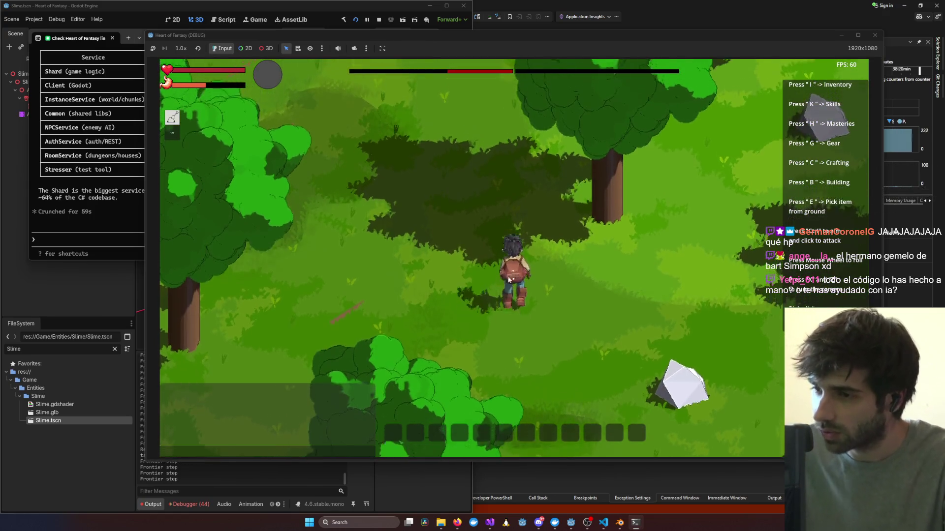
pyautogui.press('w')
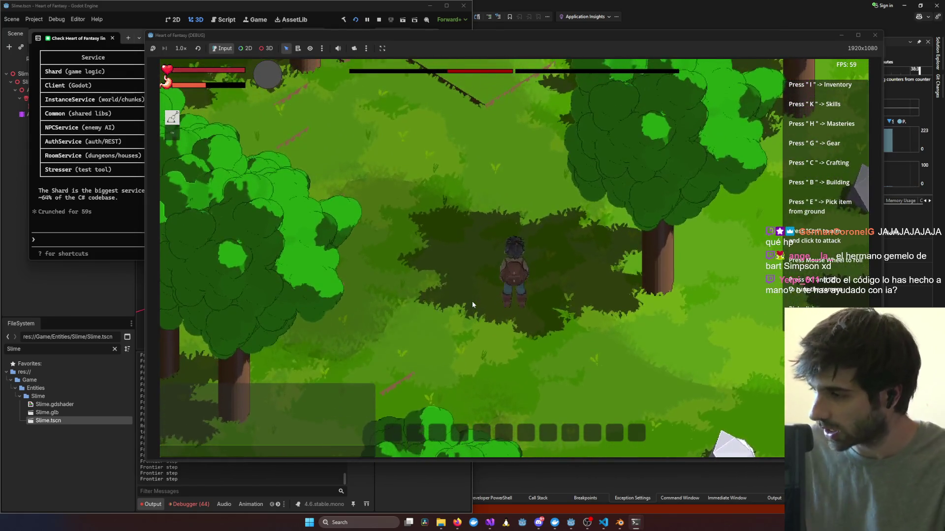
pyautogui.press('w')
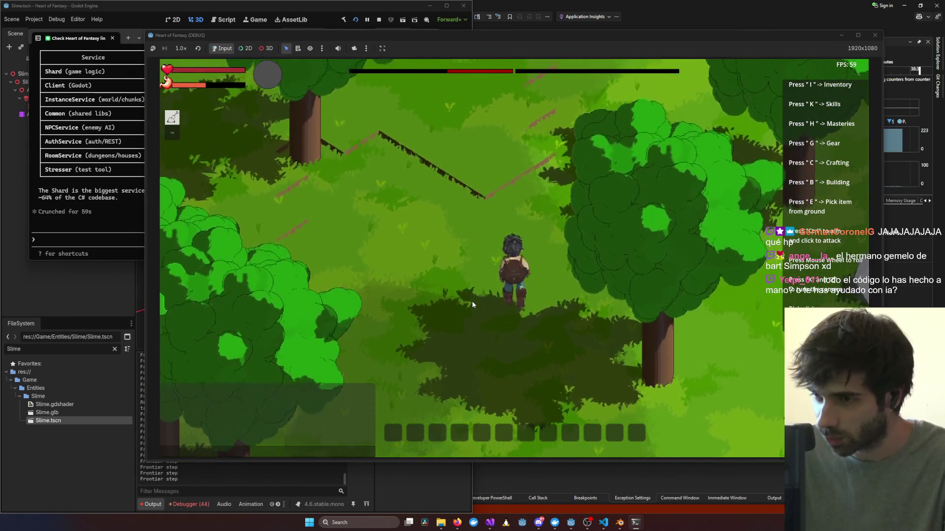
# Walk the character south and left beside the slime, then bring Claude Code forward.
pyautogui.press('s')
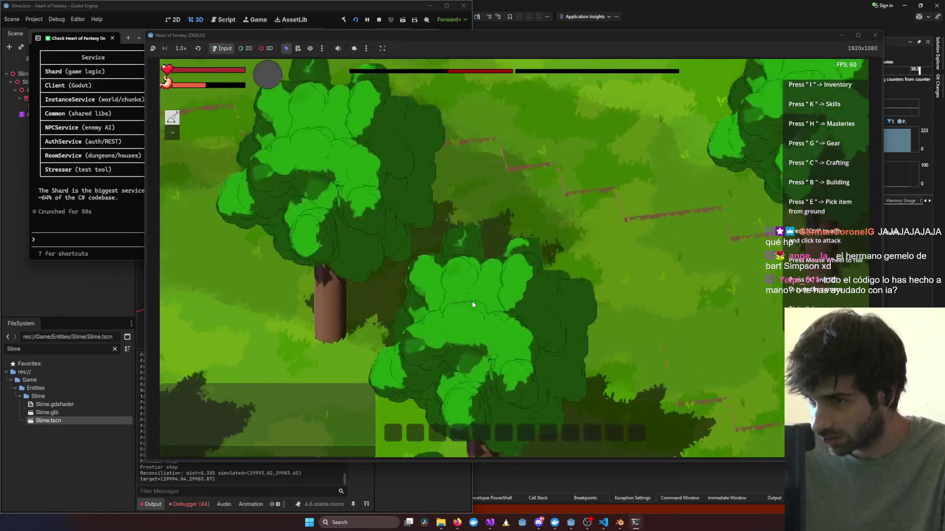
pyautogui.press('a')
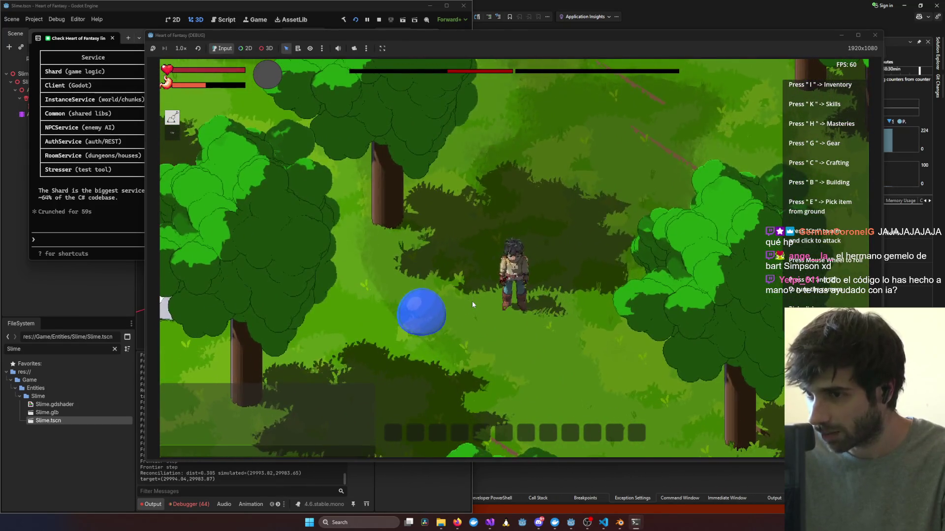
pyautogui.moveTo(635, 525)
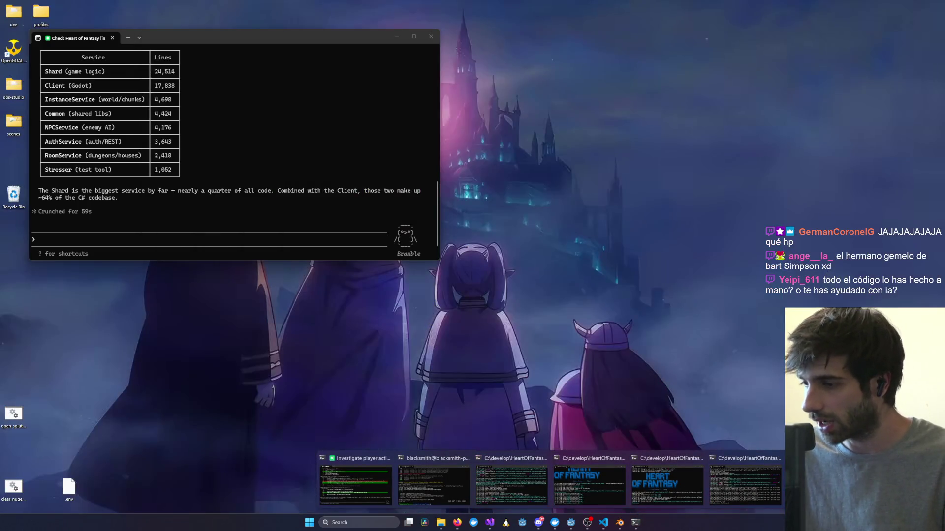
pyautogui.click(667, 482)
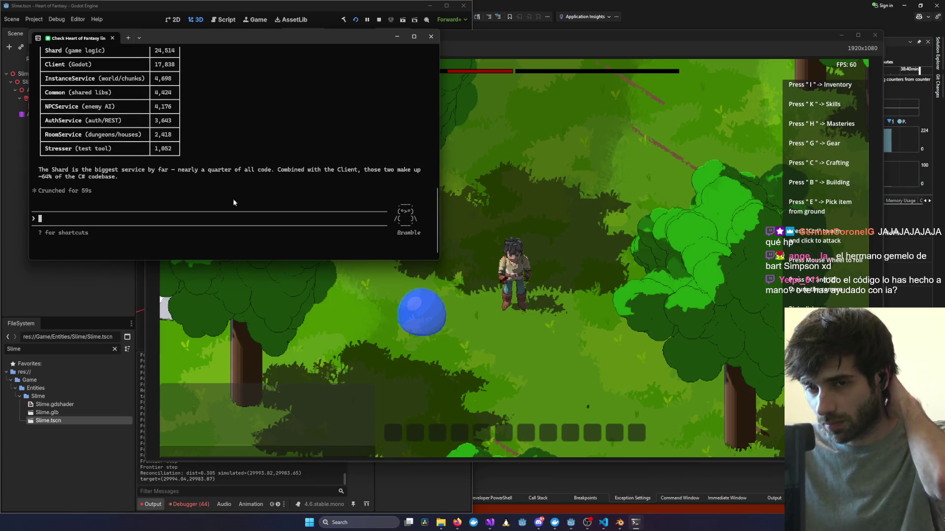
# Close the terminal and the running game window to stop the run, then switch to the browser.
pyautogui.click(431, 39)
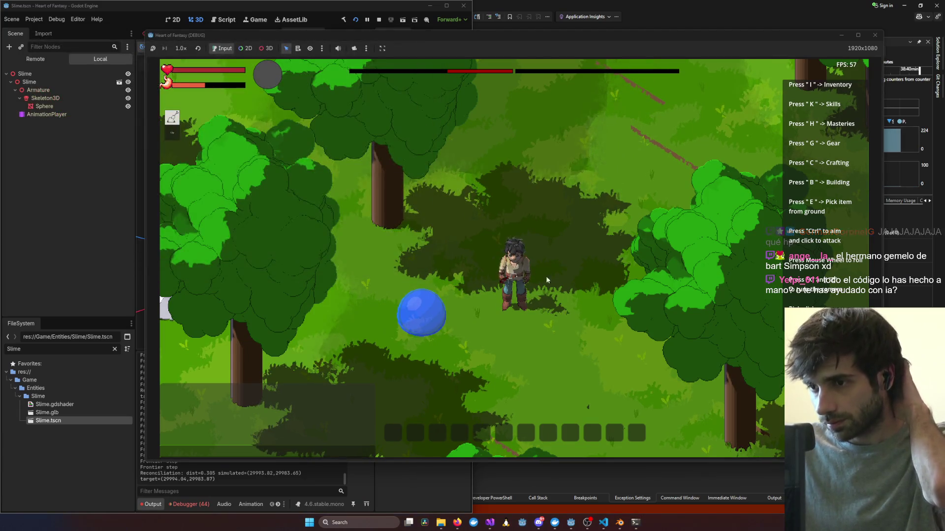
pyautogui.click(877, 36)
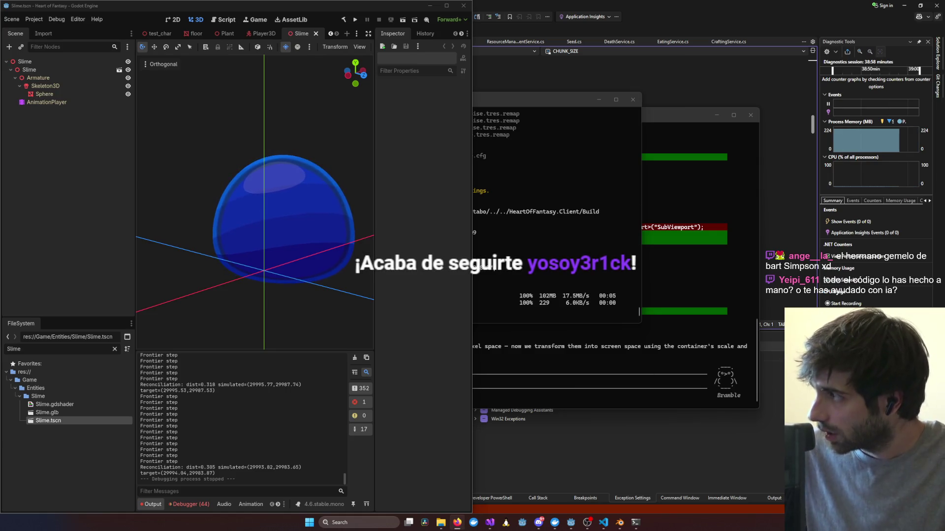
pyautogui.hotkey('alt', 'Tab')
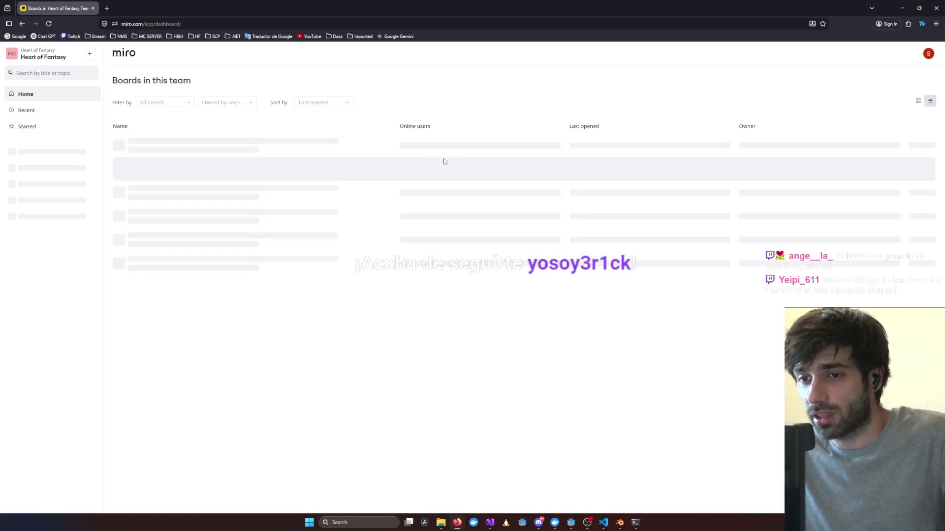
# Open the Heart of Fantasy Miro board, pan it and nudge the Cliente / Godot box left.
pyautogui.click(222, 238)
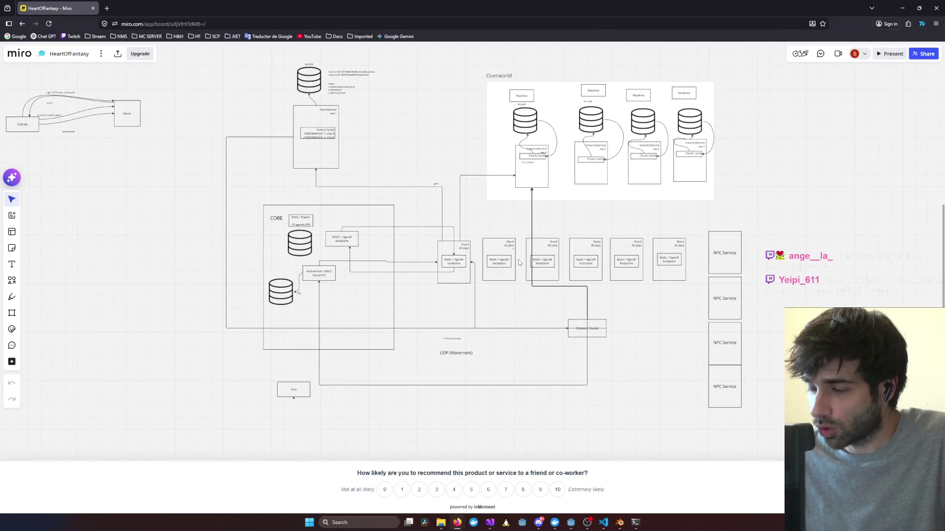
pyautogui.scroll(1, 516, 262)
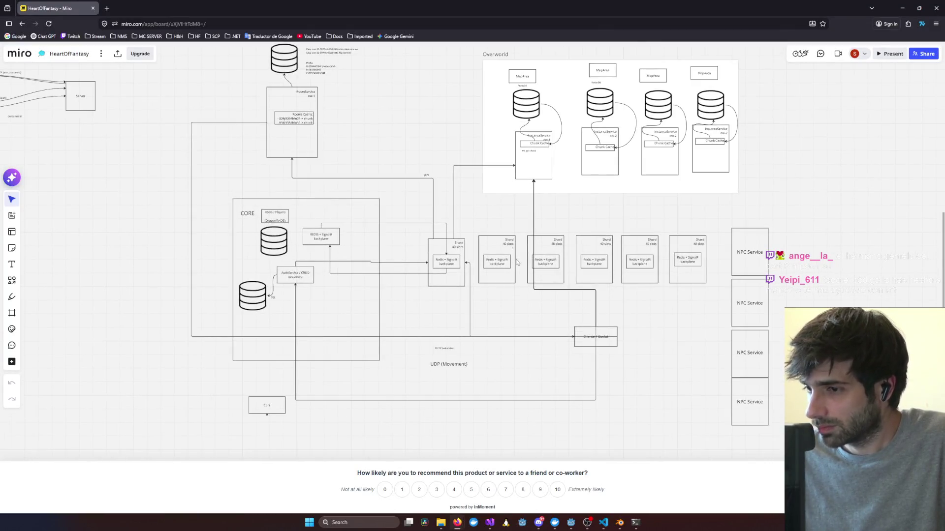
pyautogui.moveTo(434, 214); pyautogui.dragTo(438, 226)
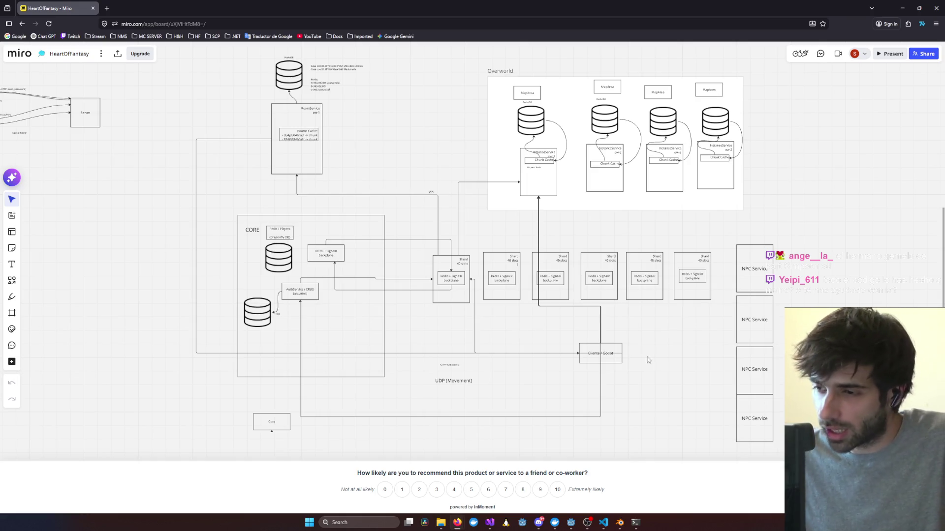
pyautogui.moveTo(614, 351); pyautogui.dragTo(606, 353)
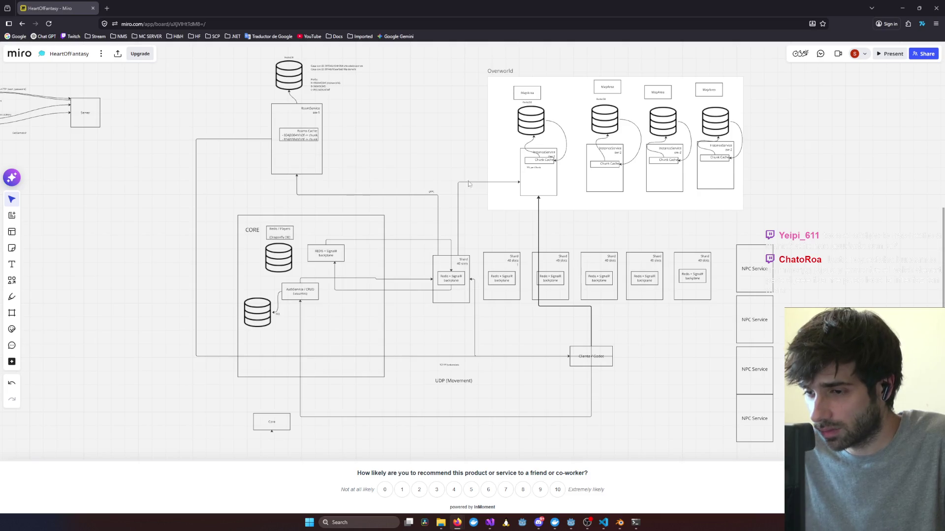
pyautogui.press('super+Down')
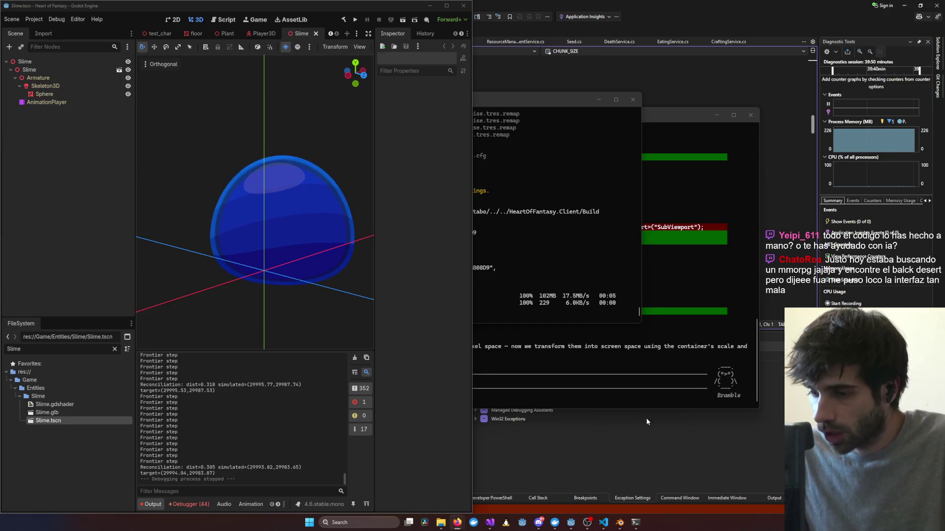
# Bring the HeartOfFantasy.Client window forward and log in with the account password.
pyautogui.moveTo(490, 522)
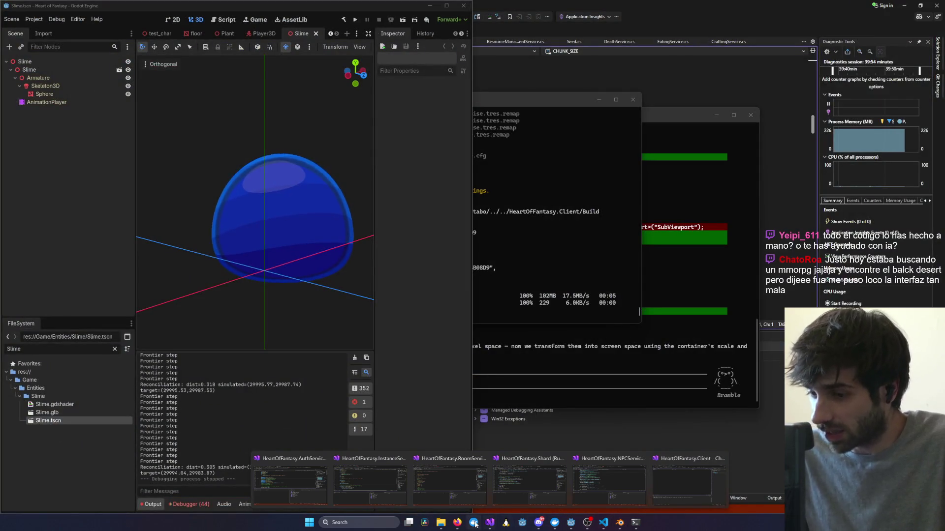
pyautogui.click(681, 487)
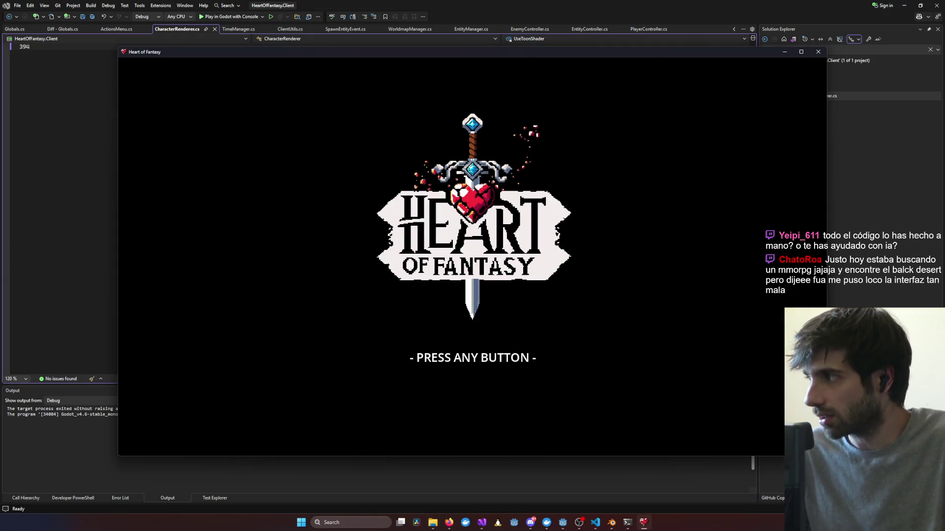
pyautogui.click(542, 242)
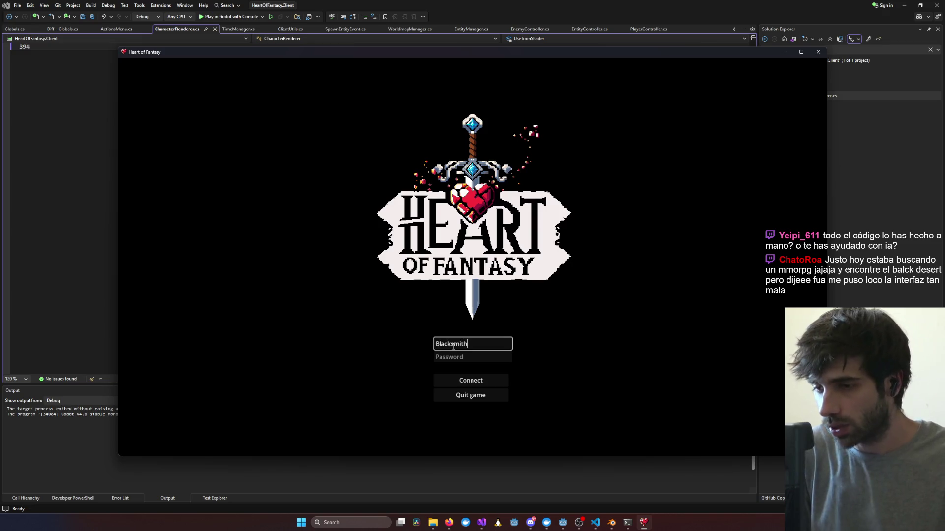
pyautogui.click(457, 355)
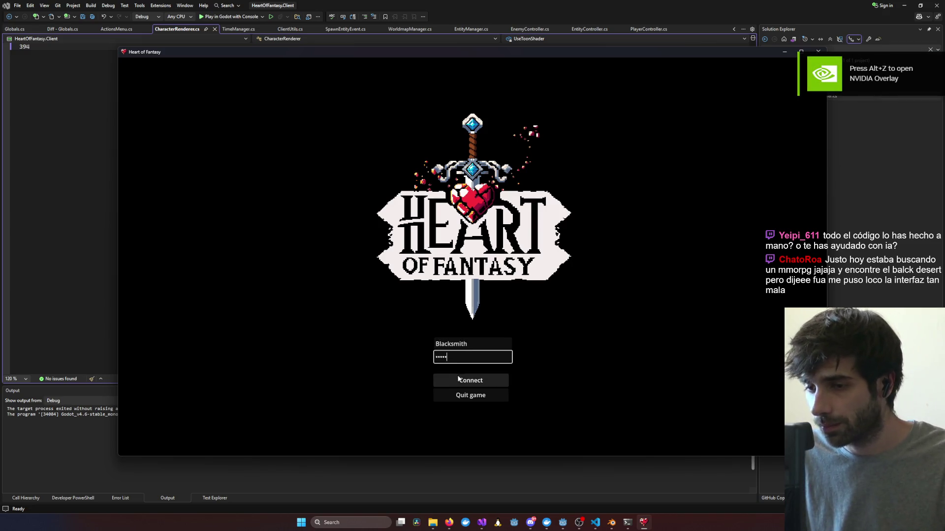
pyautogui.click(436, 379)
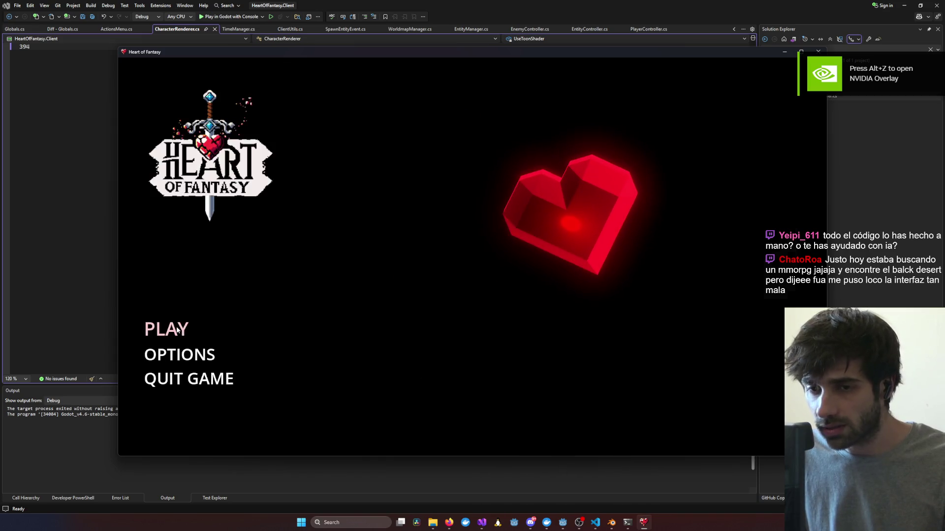
# Start playing, choose the Blacksmith33 character and enter the world.
pyautogui.click(162, 326)
pyautogui.click(668, 265)
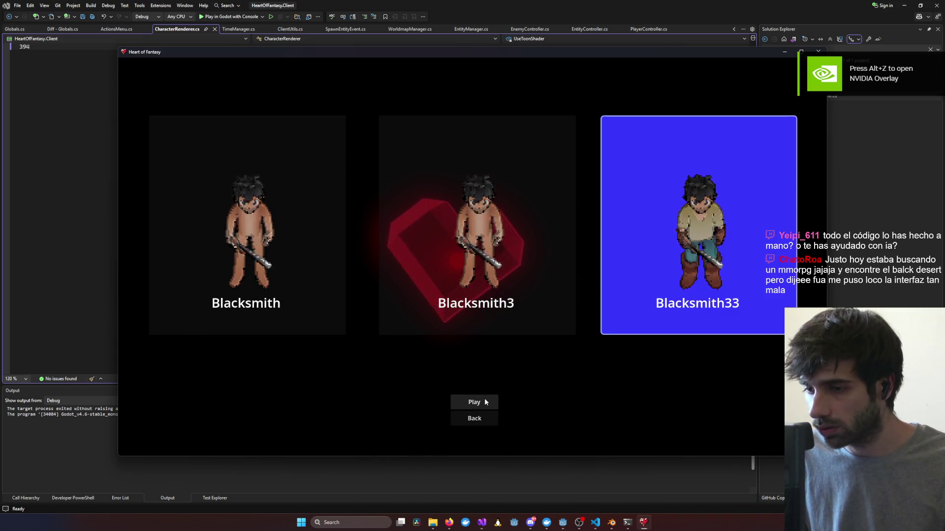
pyautogui.click(474, 402)
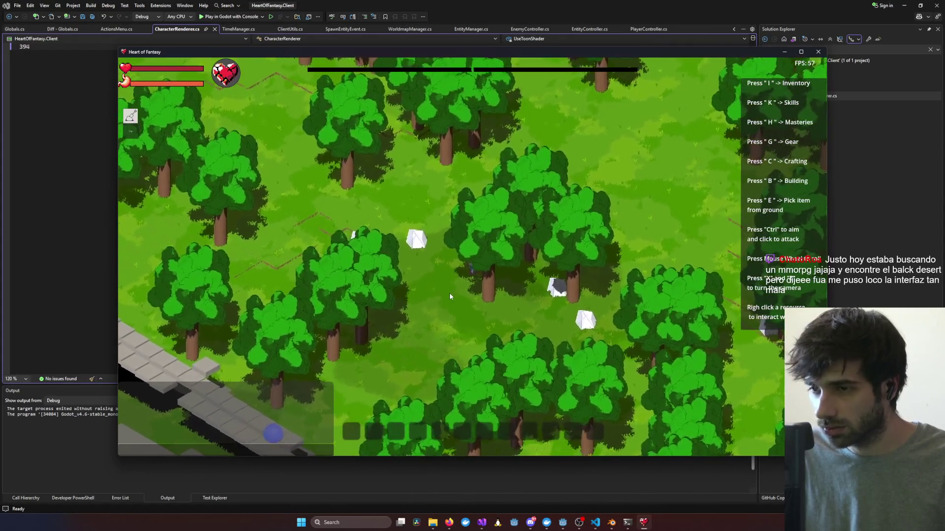
# Send the /survival chat command to turn on survival mode.
pyautogui.click(251, 448)
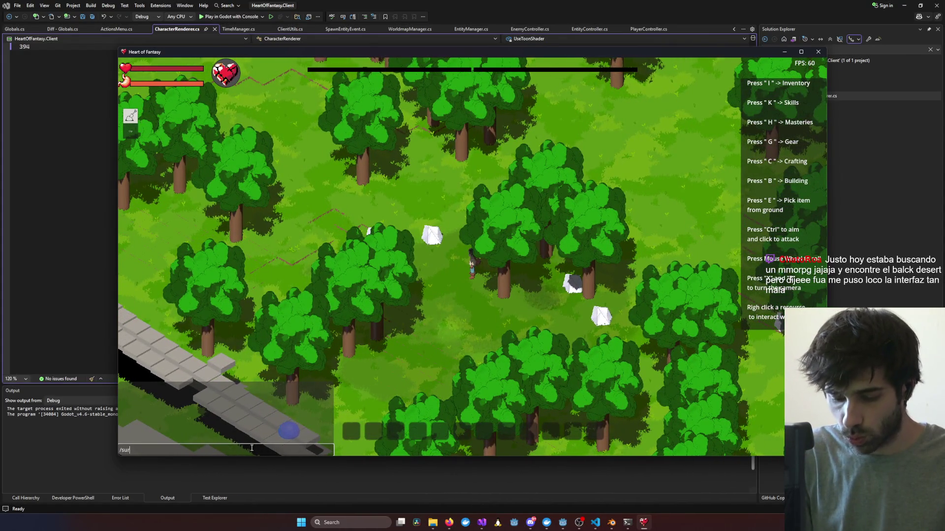
pyautogui.write('l')
pyautogui.press('Return')
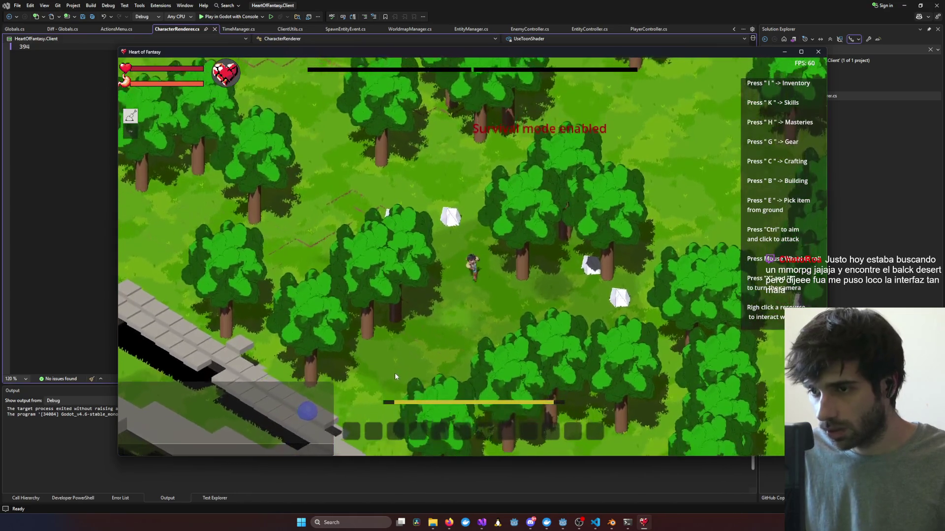
# Rotate the camera around the character with X and zoom in and out.
pyautogui.press('x')
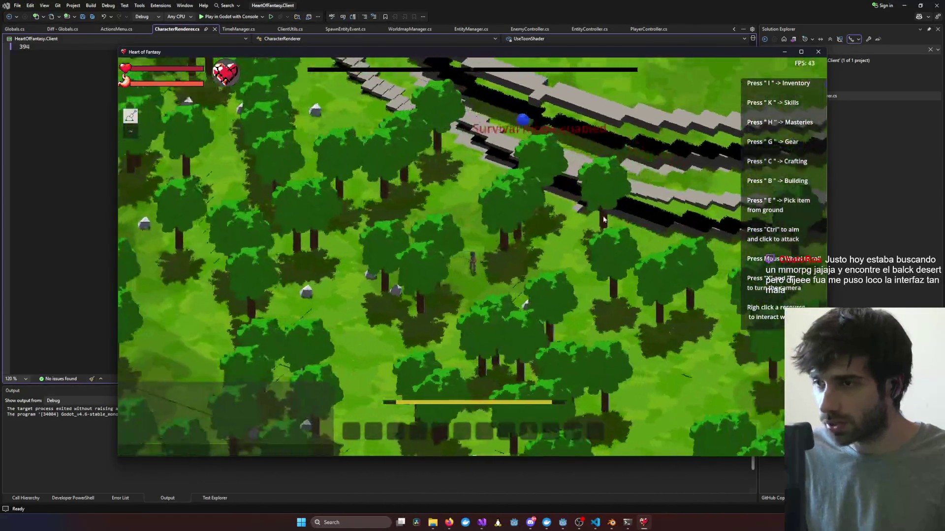
pyautogui.press('x')
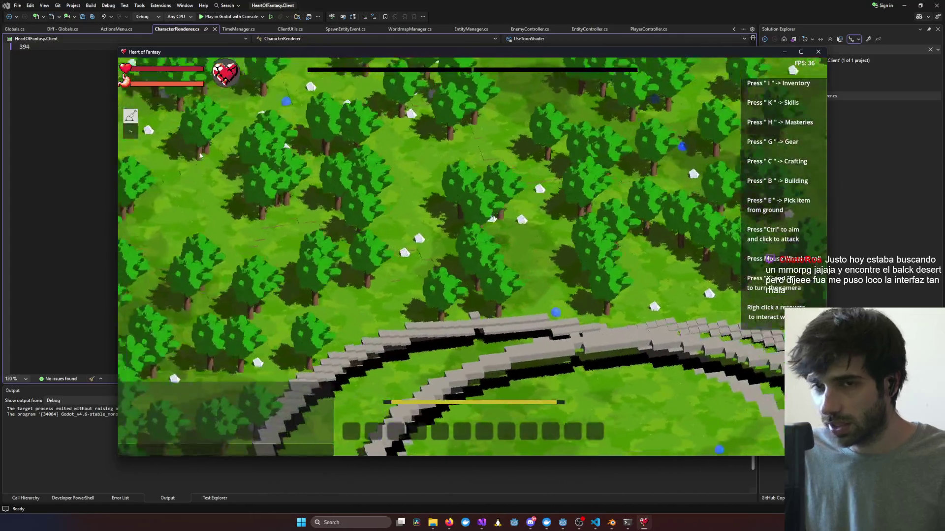
pyautogui.scroll(-5, 468, 333)
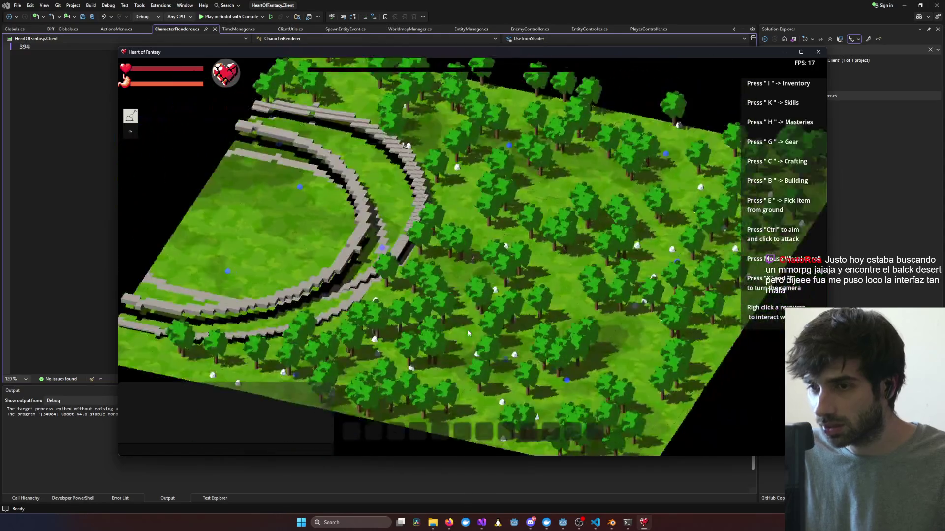
pyautogui.scroll(5, 468, 333)
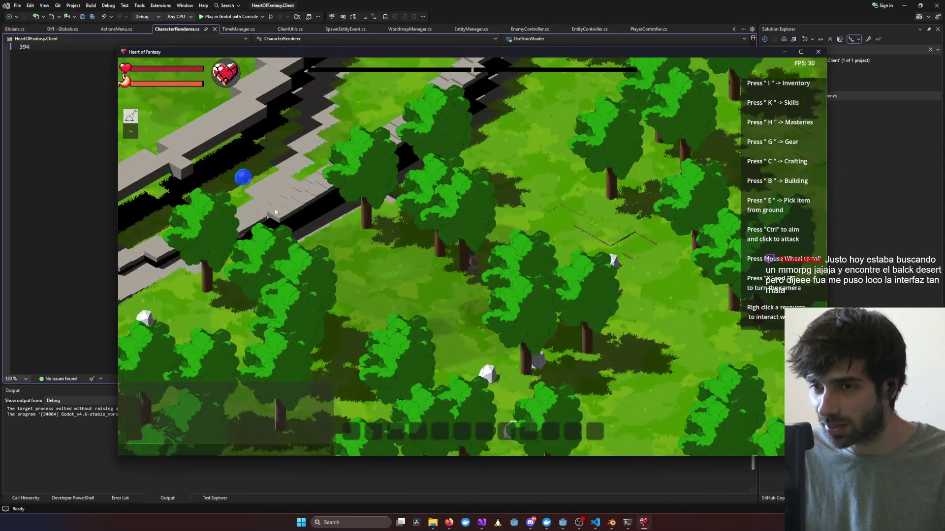
pyautogui.scroll(5, 331, 232)
pyautogui.scroll(-5, 266, 208)
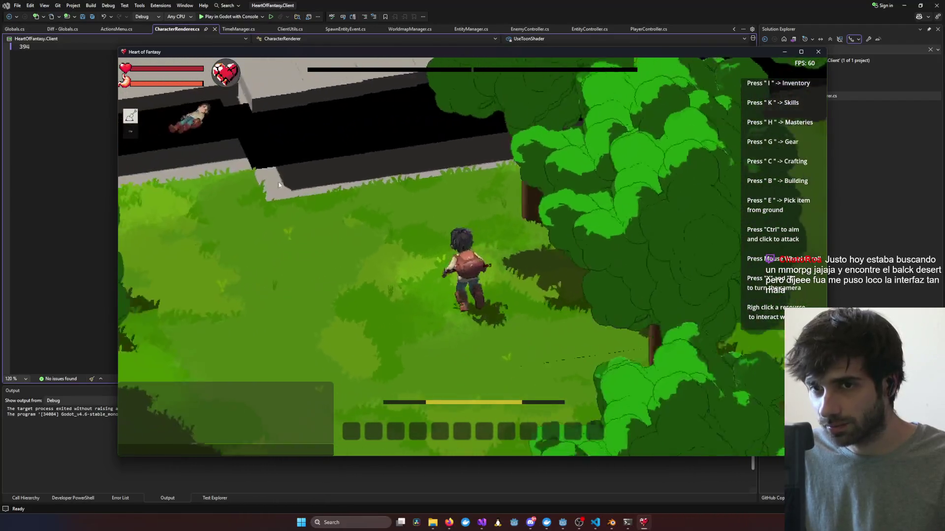
# Orbit the camera to a high top-down view over the forest and walls.
pyautogui.moveTo(279, 185)
pyautogui.mouseDown()
pyautogui.moveTo(382, 194)
pyautogui.moveTo(353, 180)
pyautogui.moveTo(437, 204)
pyautogui.moveTo(755, 330)
pyautogui.mouseUp()
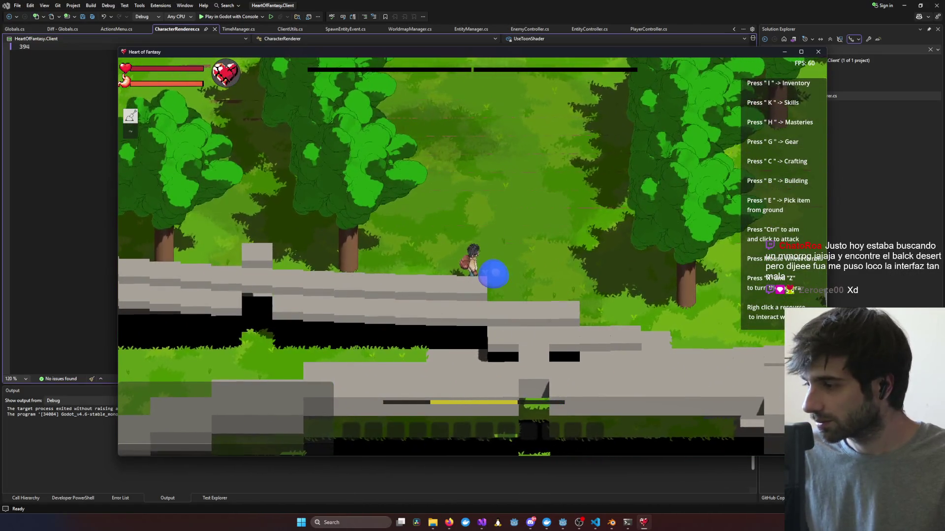
pyautogui.hotkey('alt', 'Tab')
pyautogui.moveTo(457, 275); pyautogui.dragTo(533, 275)
pyautogui.click(503, 259)
pyautogui.scroll(5, 492, 275)
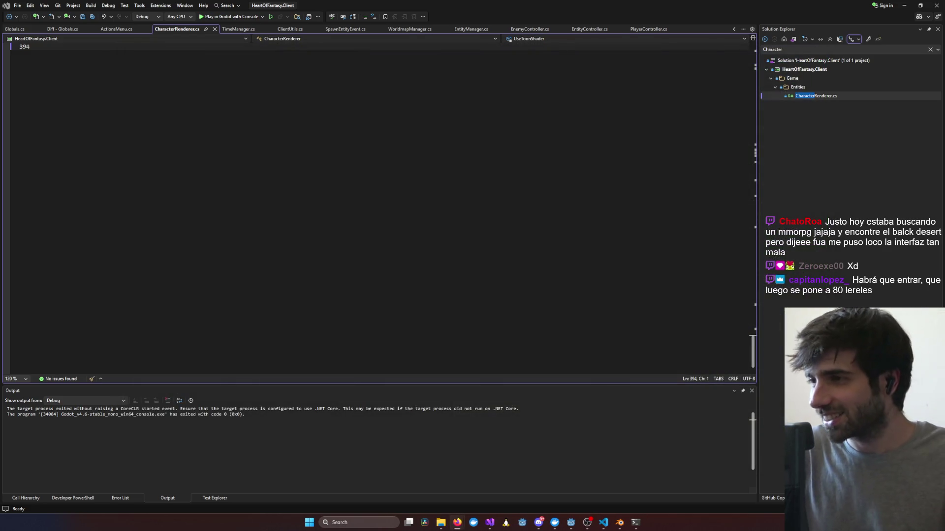
# Close the CharacterRenderer.cs and TimeManager.cs editor tabs.
pyautogui.scroll(20, 550, 148)
pyautogui.click(550, 148)
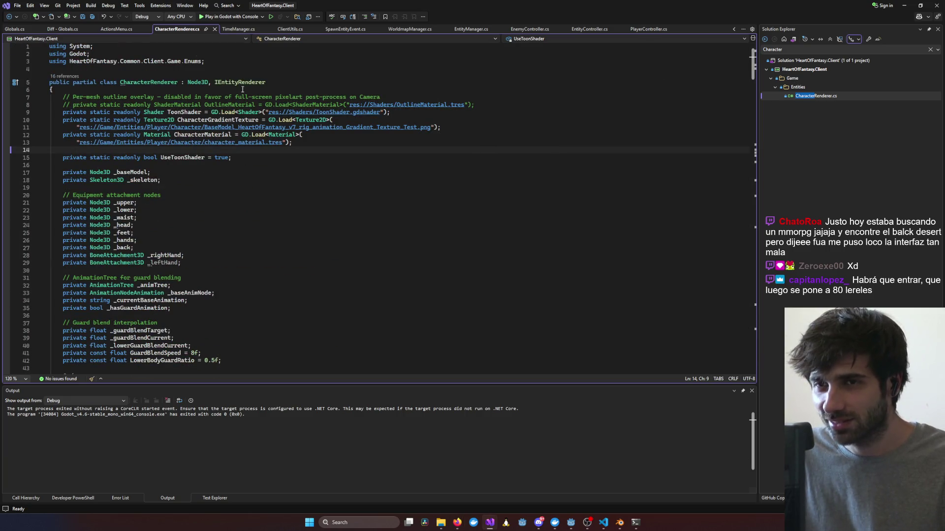
pyautogui.click(215, 29)
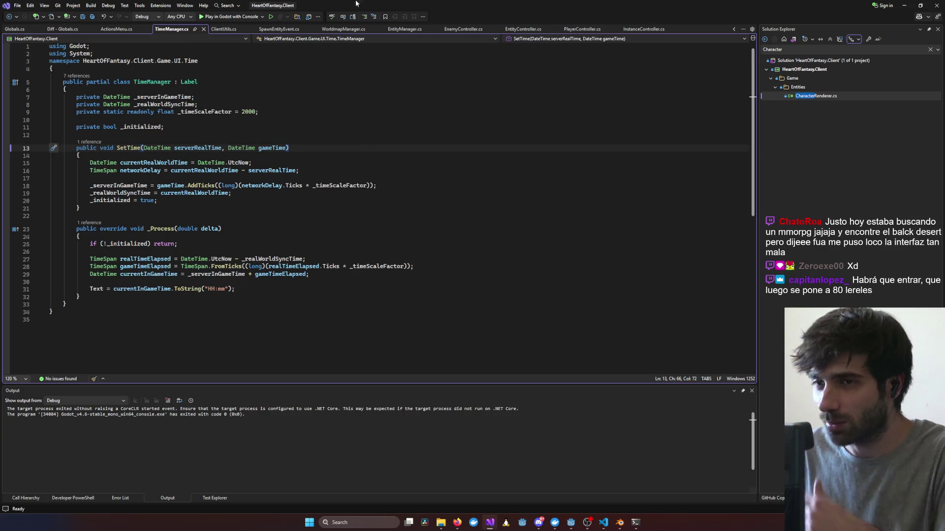
pyautogui.click(204, 29)
# Enable the api.heartoffantasy.com HOST_IP, comment out localhost:5001, save Globals.cs, and minimize Visual Studio.
pyautogui.click(69, 127)
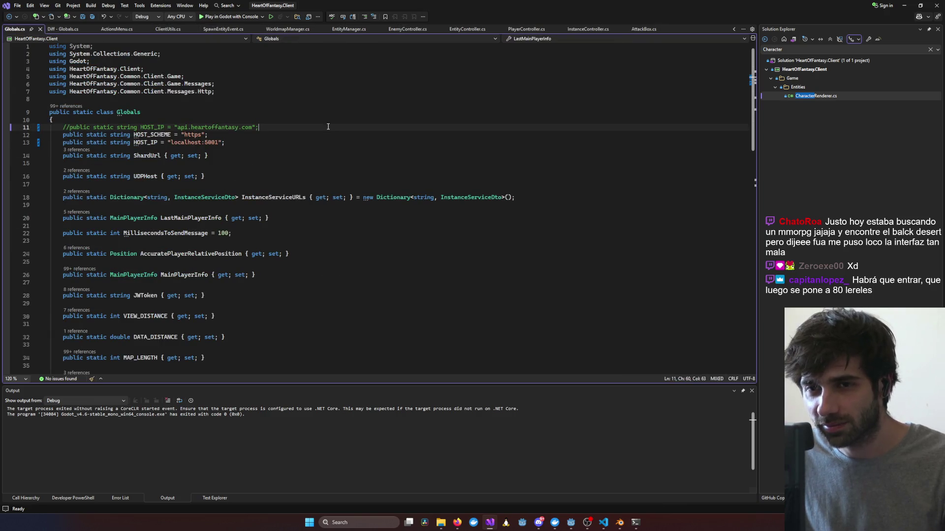
pyautogui.press('BackSpace')
pyautogui.press('BackSpace')
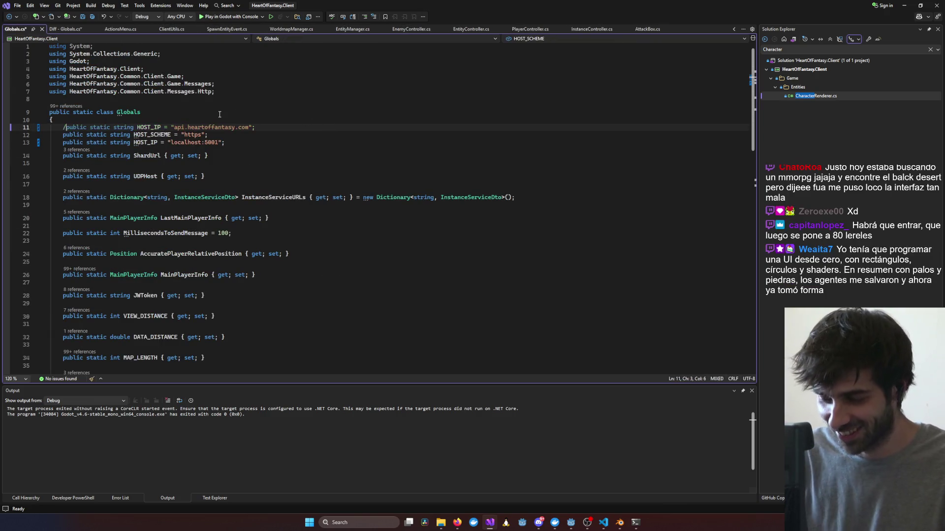
pyautogui.press('Down')
pyautogui.press('Down')
pyautogui.write('//')
pyautogui.press('Down')
pyautogui.press('End')
pyautogui.hotkey('ctrl', 's')
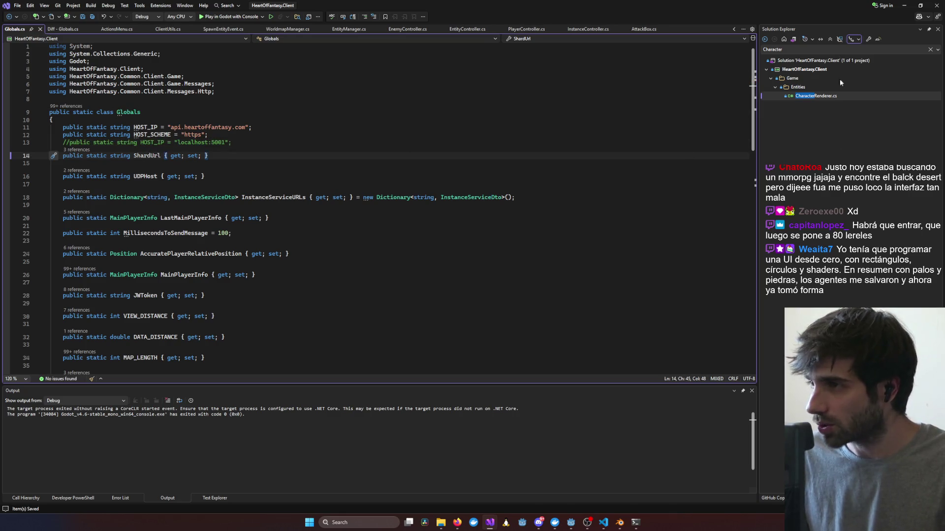
pyautogui.click(904, 6)
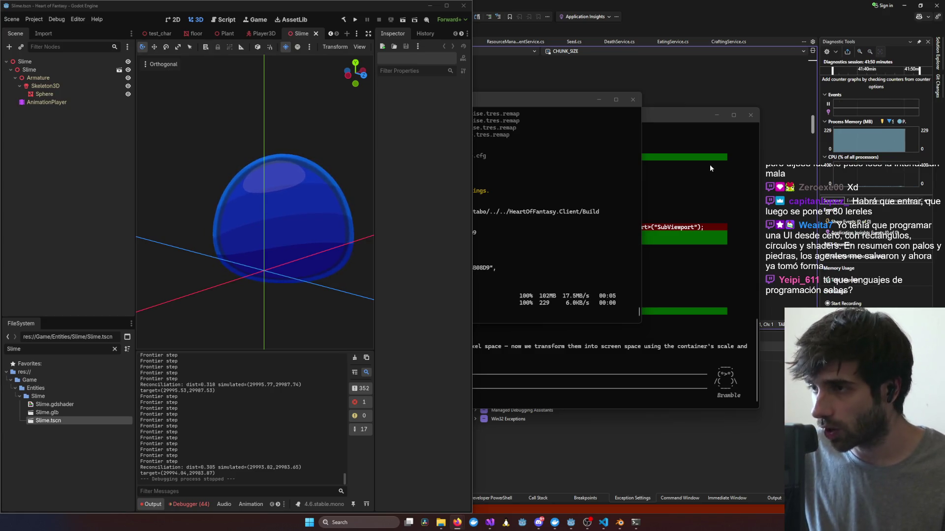
# Check that HeartOfFantasy.Client.zip and latest.json uploaded, then minimize the Claude Code and export terminals.
pyautogui.moveTo(683, 118); pyautogui.dragTo(687, 125)
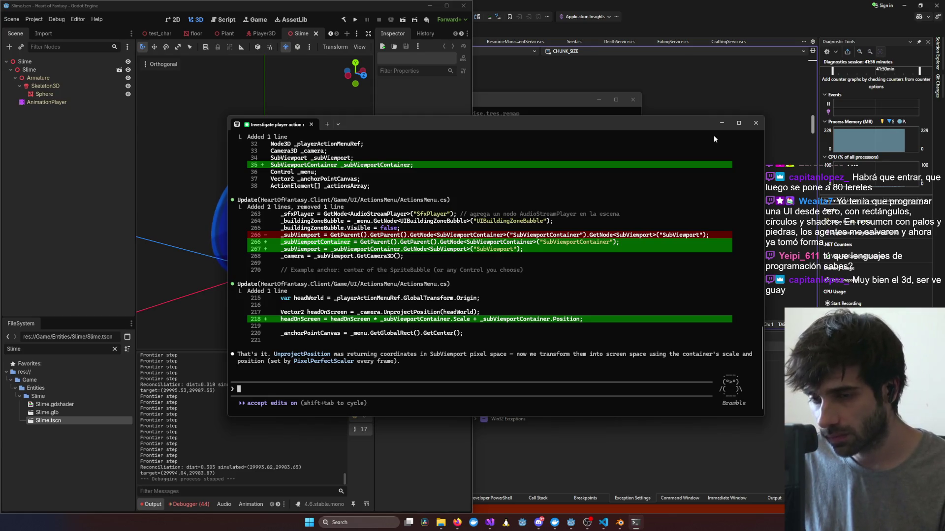
pyautogui.click(721, 123)
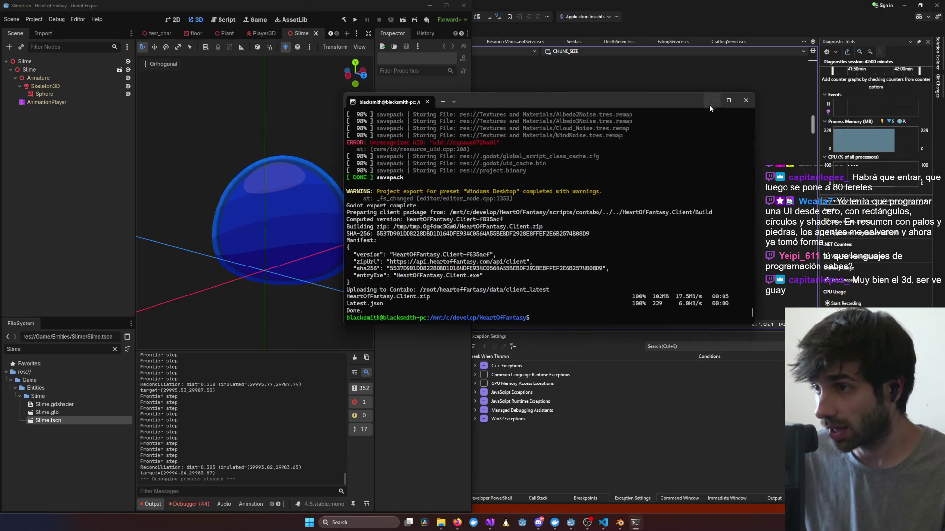
pyautogui.click(709, 104)
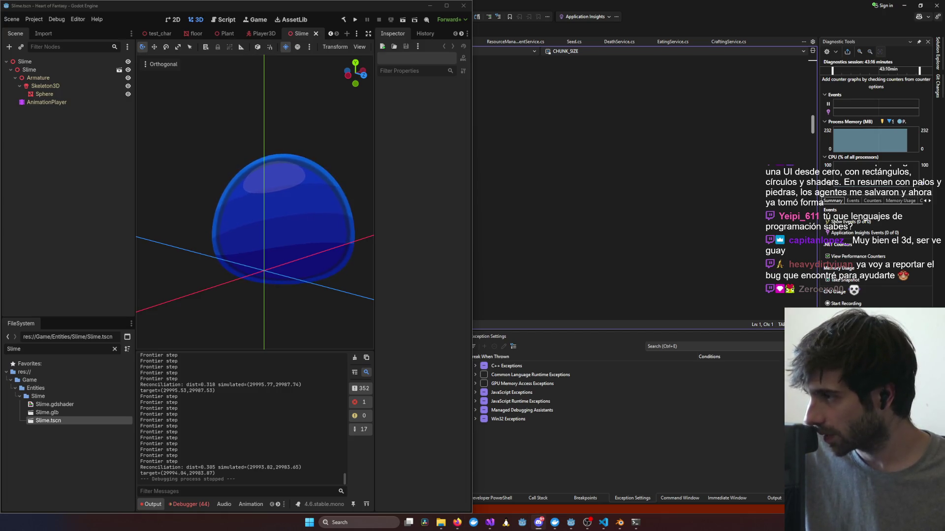
# Stop debugging the shard, minimize its window, and bring up the RoomService appsettings.Debug.json.
pyautogui.moveTo(944, 84)
pyautogui.mouseDown()
pyautogui.moveTo(634, 100)
pyautogui.moveTo(639, 109)
pyautogui.moveTo(655, 79)
pyautogui.mouseUp()
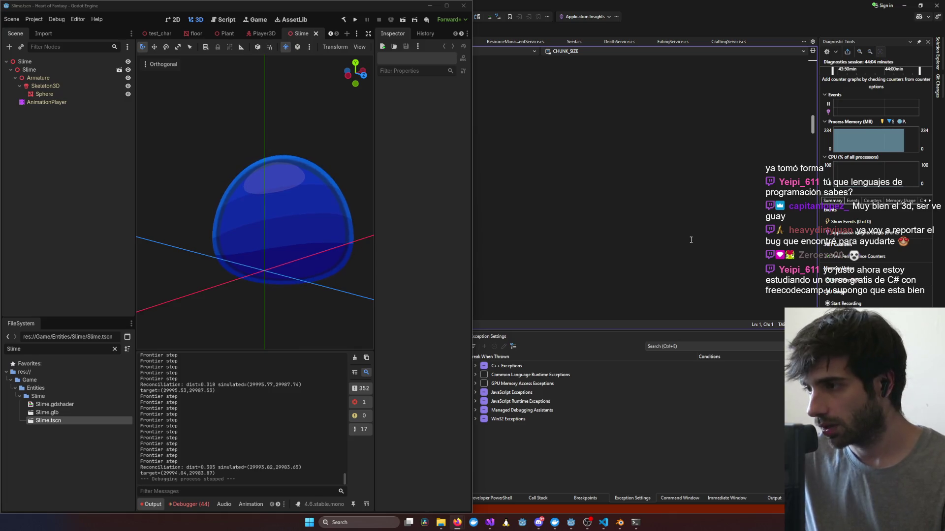
pyautogui.hotkey('alt', 'Tab')
pyautogui.hotkey('shift', 'F5')
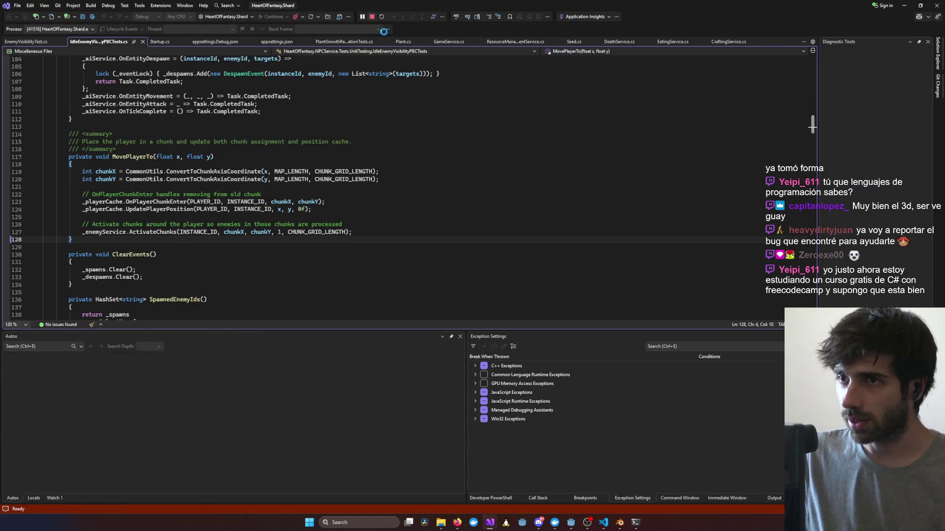
pyautogui.click(903, 6)
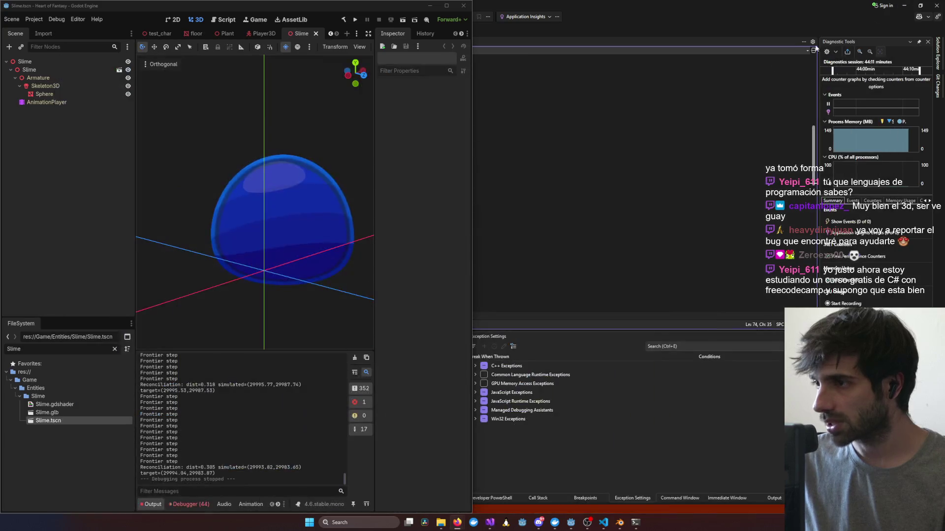
pyautogui.hotkey('alt', 'Tab')
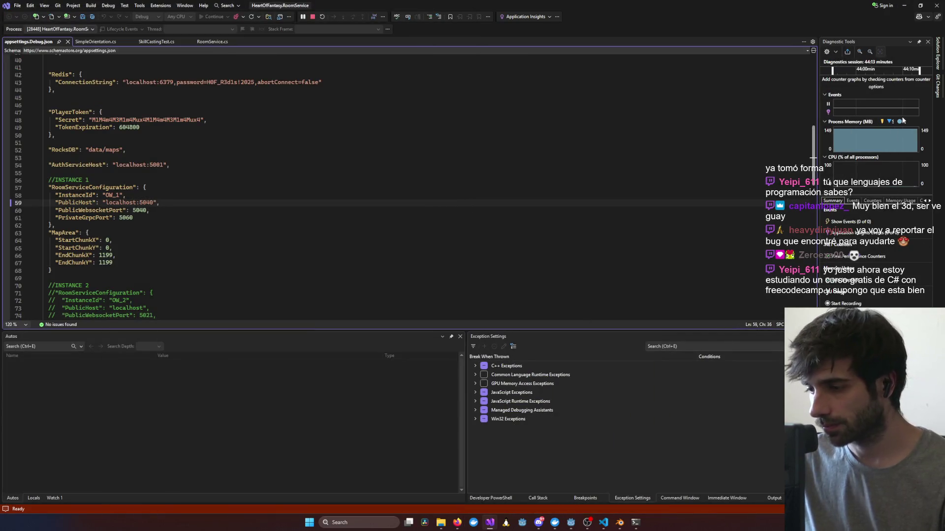